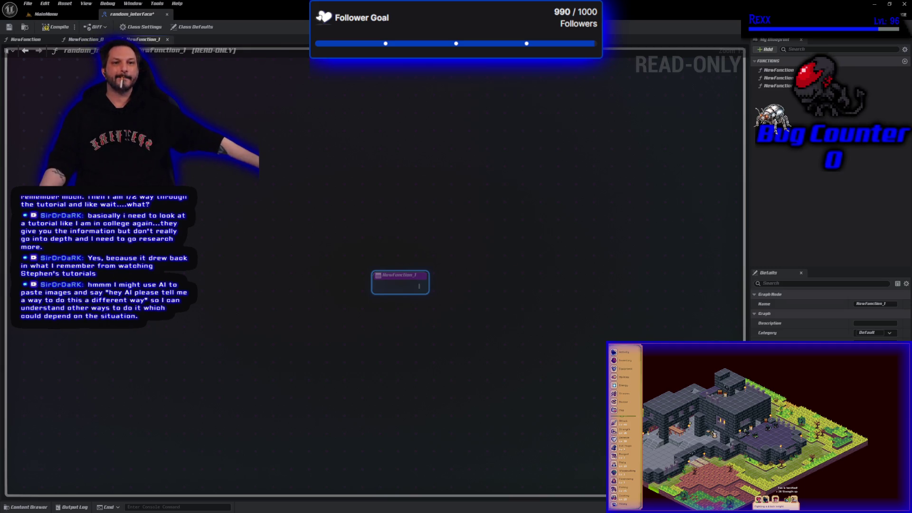
# - Open a new Claude chat at claude.ai/new in Chrome over the Blueprint editor
pyautogui.click(482, 259)
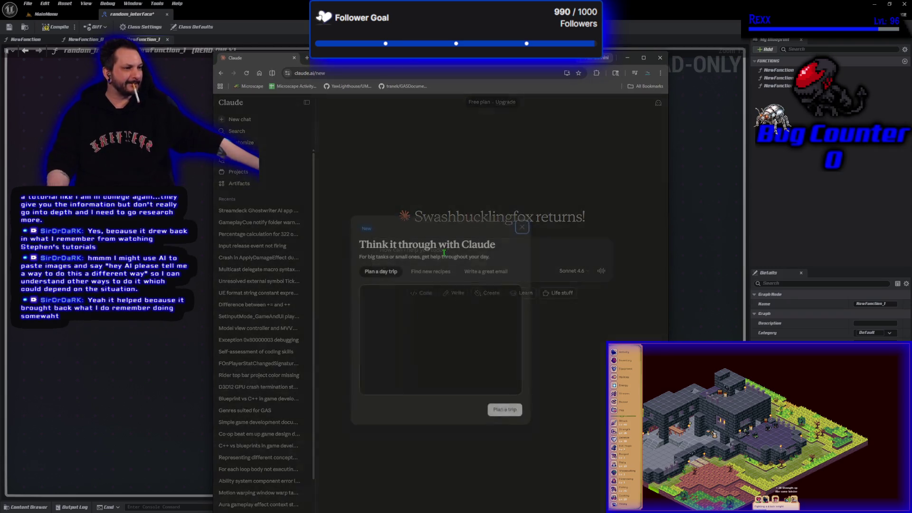
# - Dismiss the welcome popup and ask Claude 'explain how interfaces in ue5 work in blueprint'
pyautogui.press('Escape')
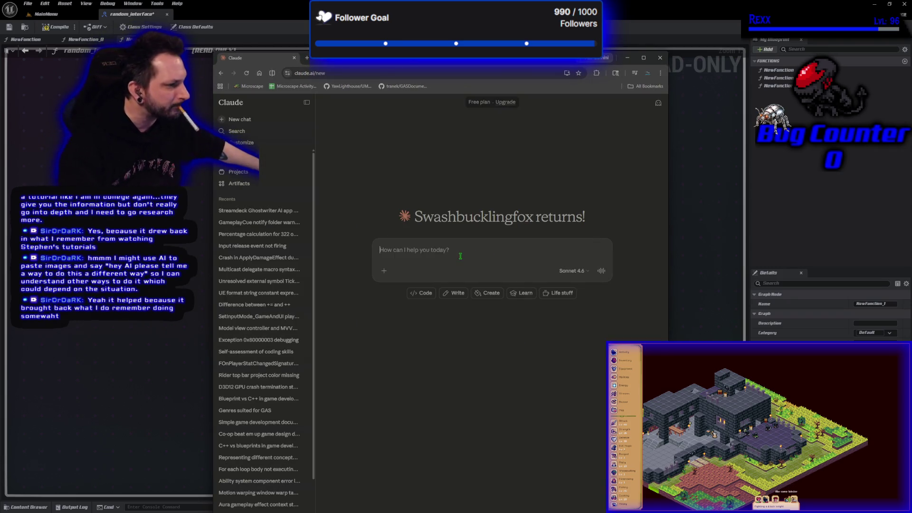
pyautogui.write('explain how interfaces in ue')
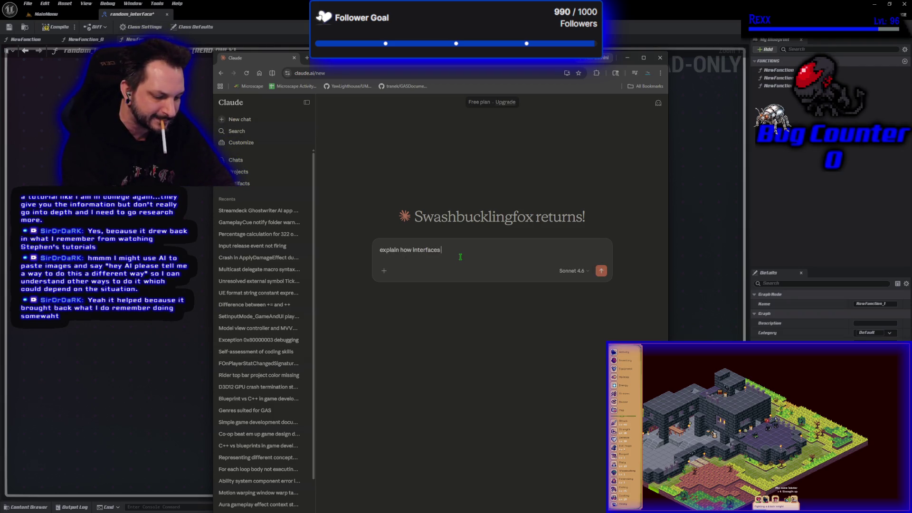
pyautogui.write('5 work')
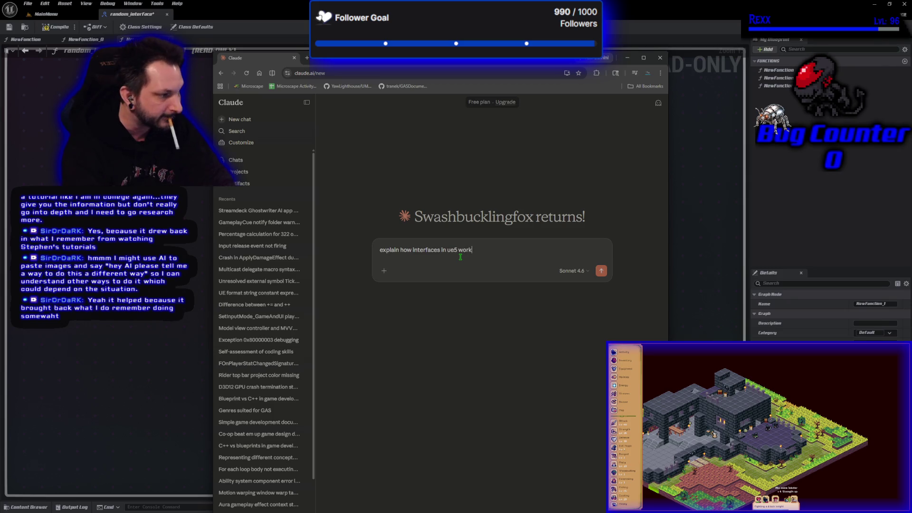
pyautogui.write(' in blueprint')
pyautogui.press('Return')
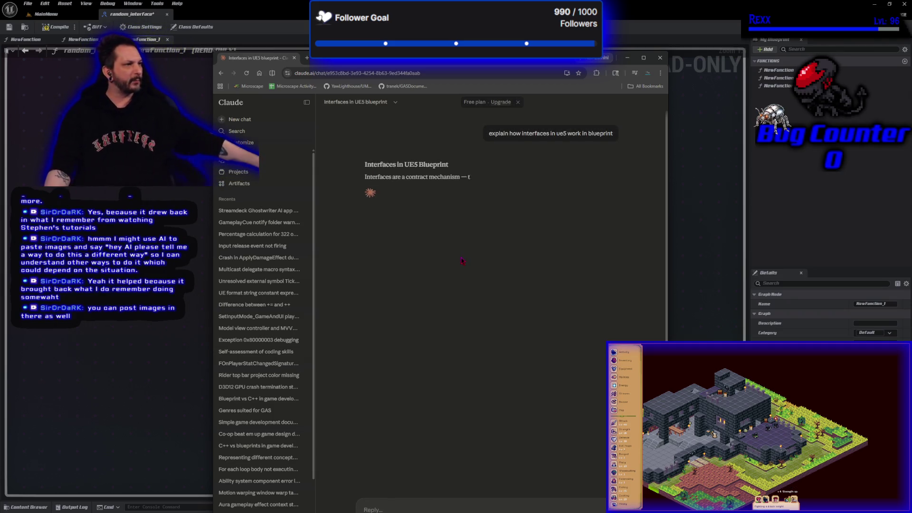
# - Read Claude's Blueprint interfaces answer, moving the browser left and highlighting Interact()
pyautogui.moveTo(475, 57); pyautogui.dragTo(457, 22)
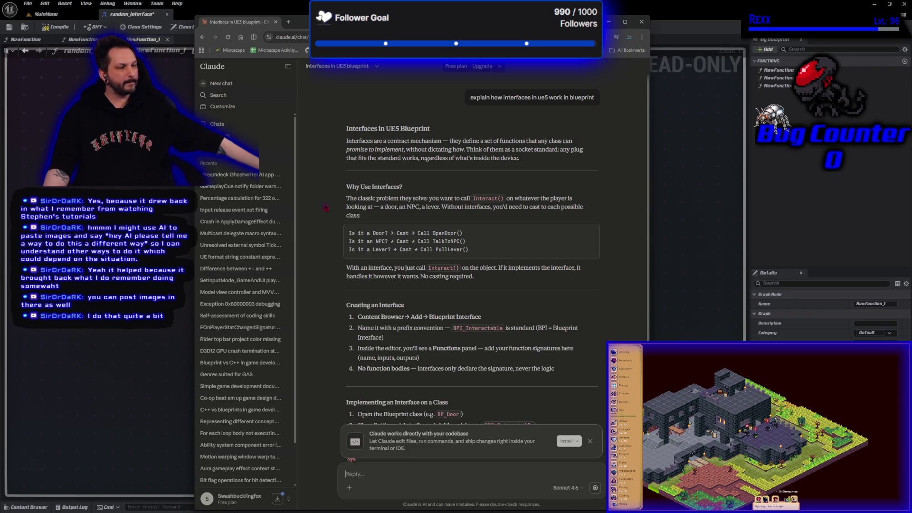
pyautogui.scroll(-3, 325, 213)
pyautogui.scroll(3, 322, 336)
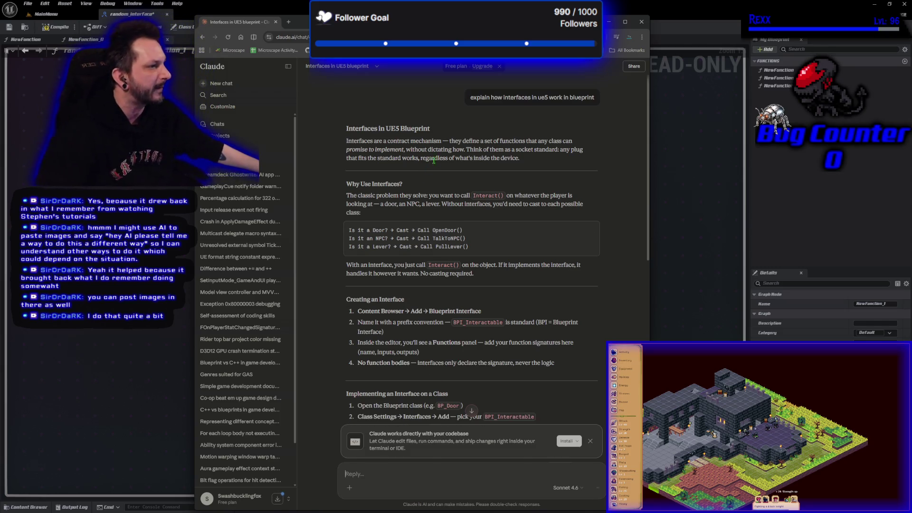
pyautogui.moveTo(540, 163)
pyautogui.mouseDown()
pyautogui.moveTo(354, 132)
pyautogui.moveTo(338, 141)
pyautogui.mouseUp()
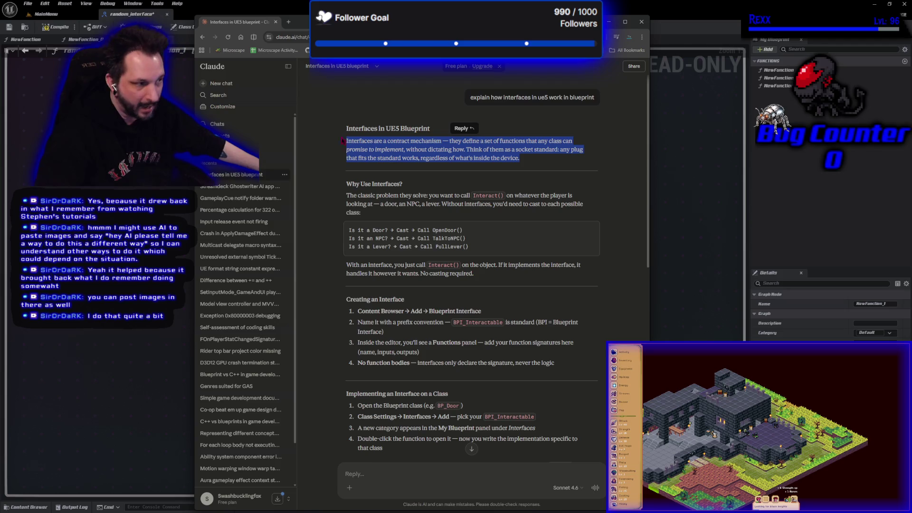
pyautogui.click(326, 153)
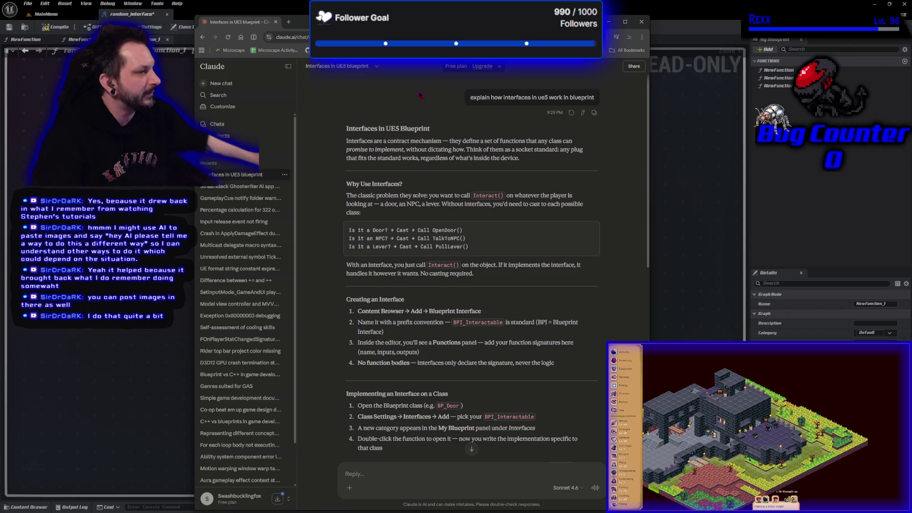
pyautogui.moveTo(402, 31)
pyautogui.mouseDown()
pyautogui.moveTo(234, 33)
pyautogui.moveTo(251, 31)
pyautogui.mouseUp()
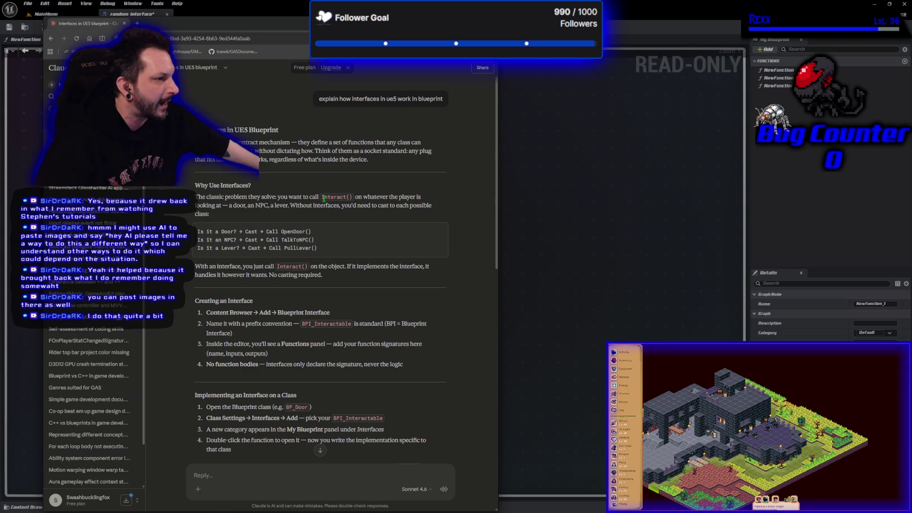
pyautogui.moveTo(318, 196); pyautogui.dragTo(353, 198)
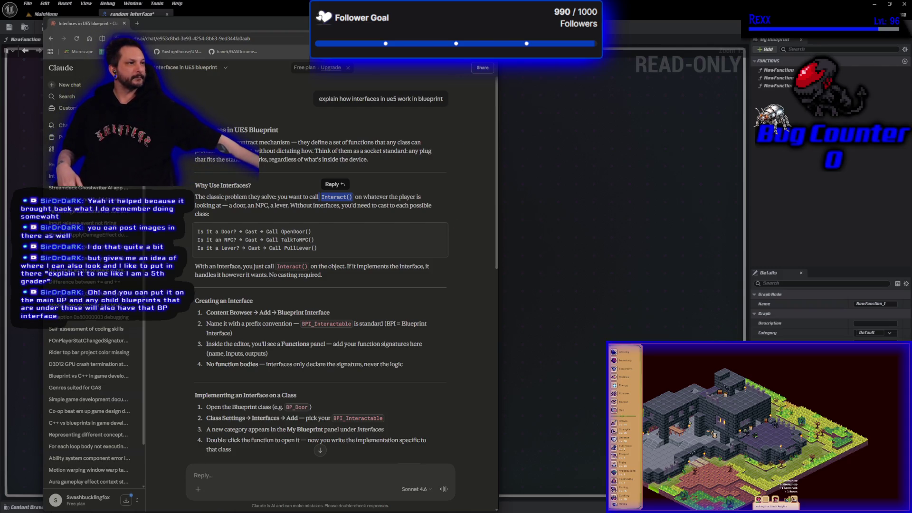
pyautogui.click(734, 172)
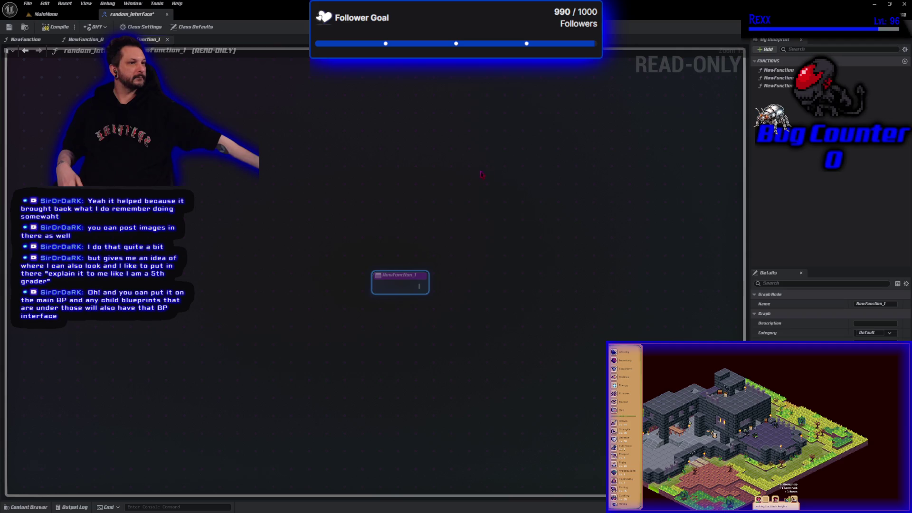
# - Close the random_interface tab and delete the random_interface asset from Content > Maps
pyautogui.click(167, 14)
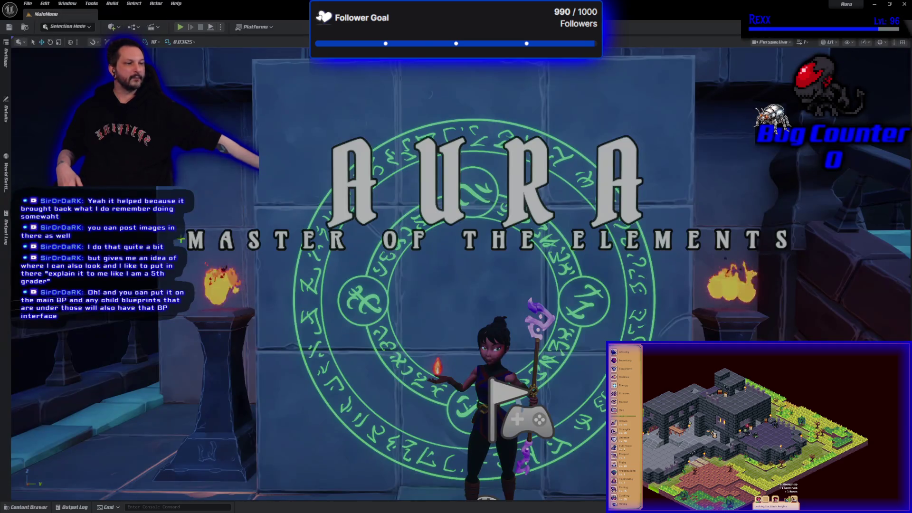
pyautogui.click(26, 507)
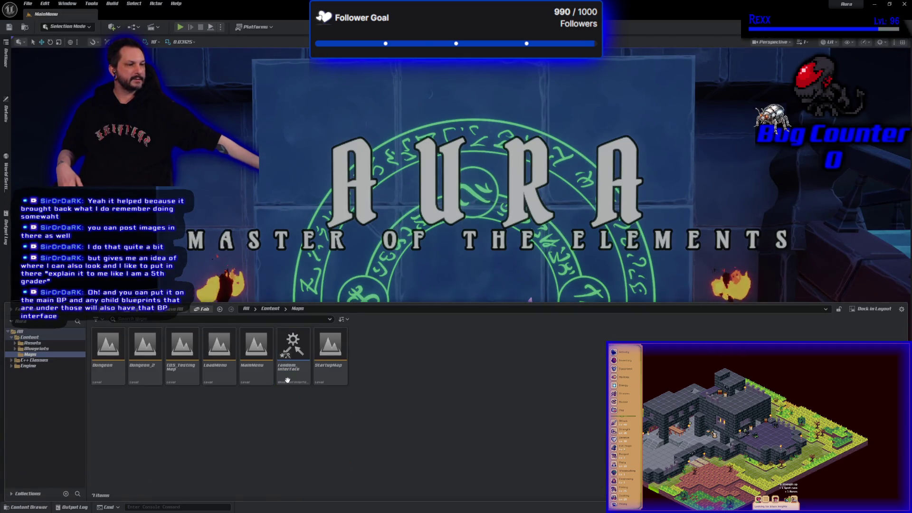
pyautogui.moveTo(294, 345); pyautogui.dragTo(288, 376)
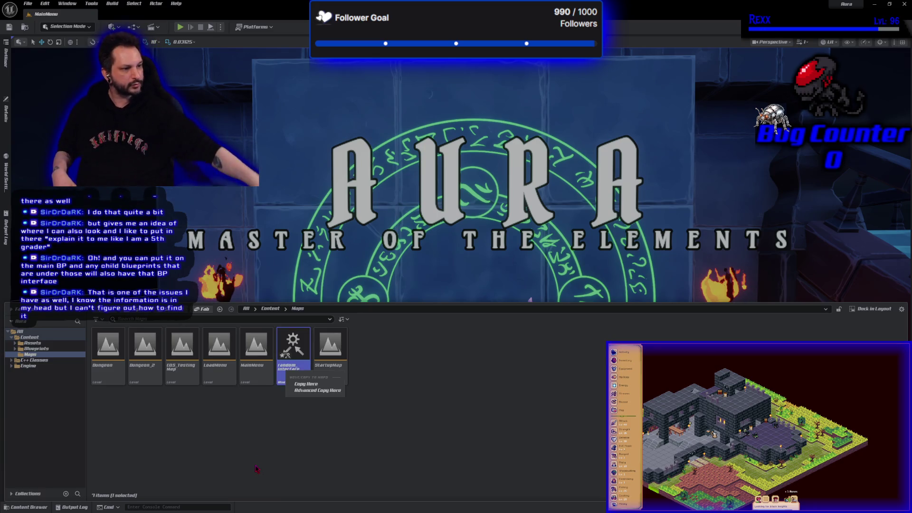
pyautogui.press('Escape')
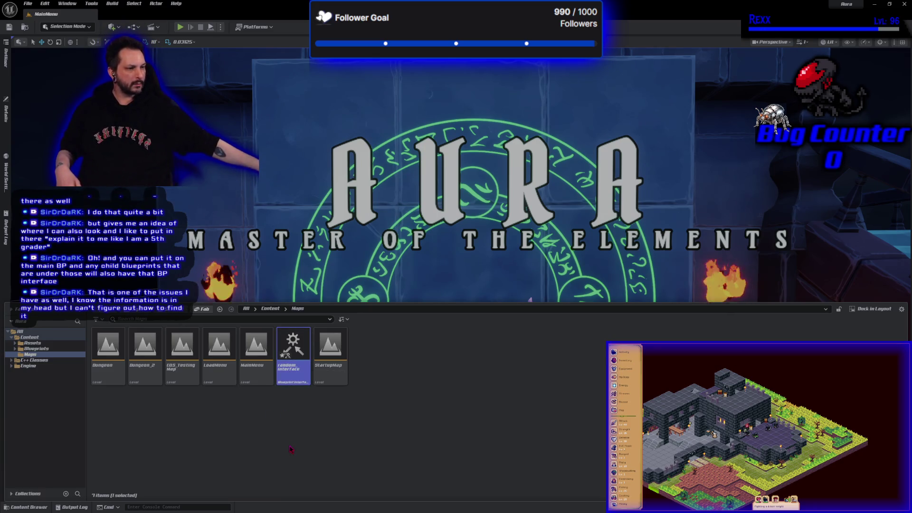
pyautogui.press('Delete')
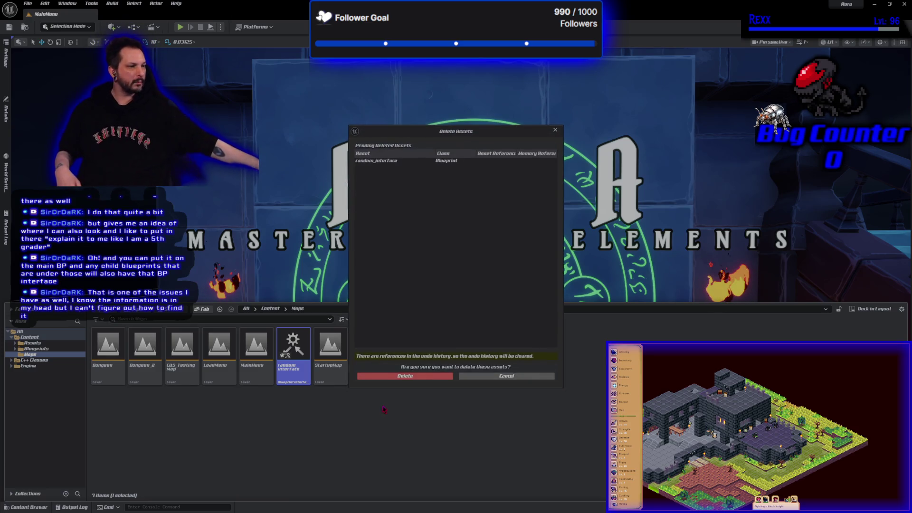
pyautogui.click(396, 376)
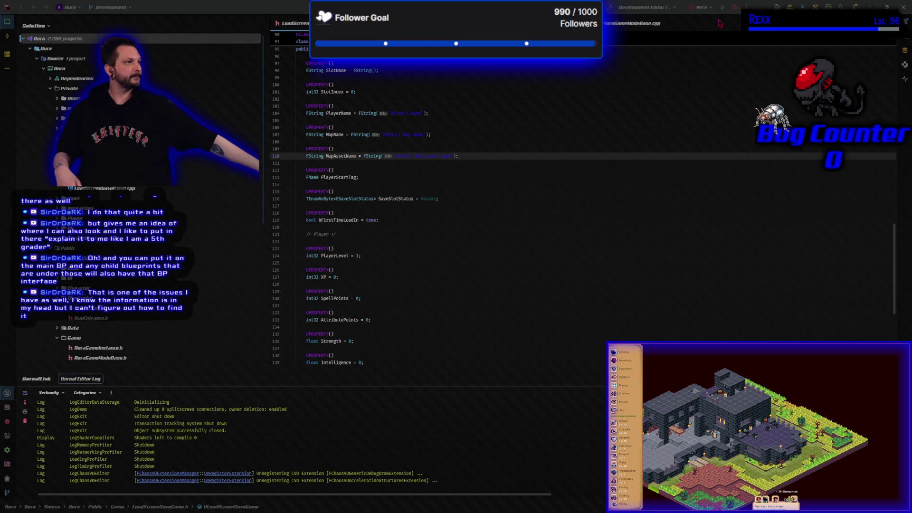
# - Debug-run Aura from Rider, then scroll LoadScreenSaveGame.h up to the ULoadScreenSaveGame UCLASS
pyautogui.click(734, 7)
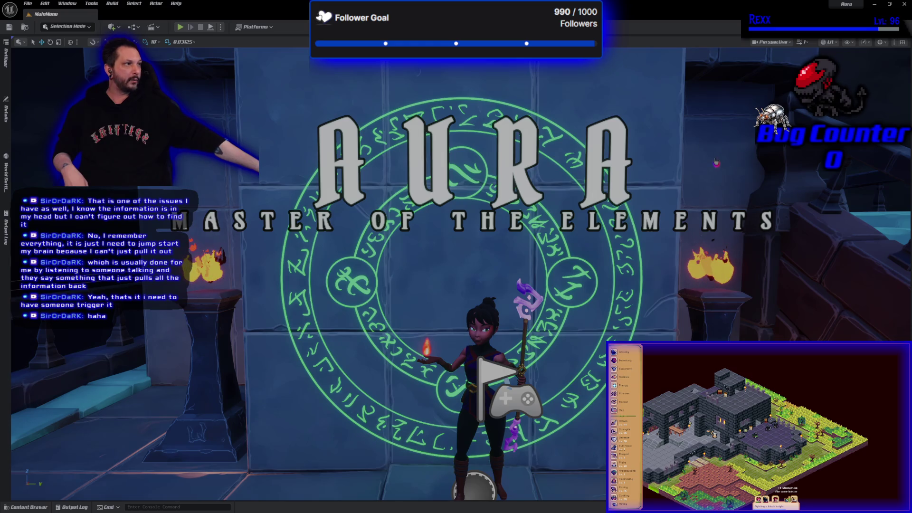
pyautogui.doubleClick(648, 9)
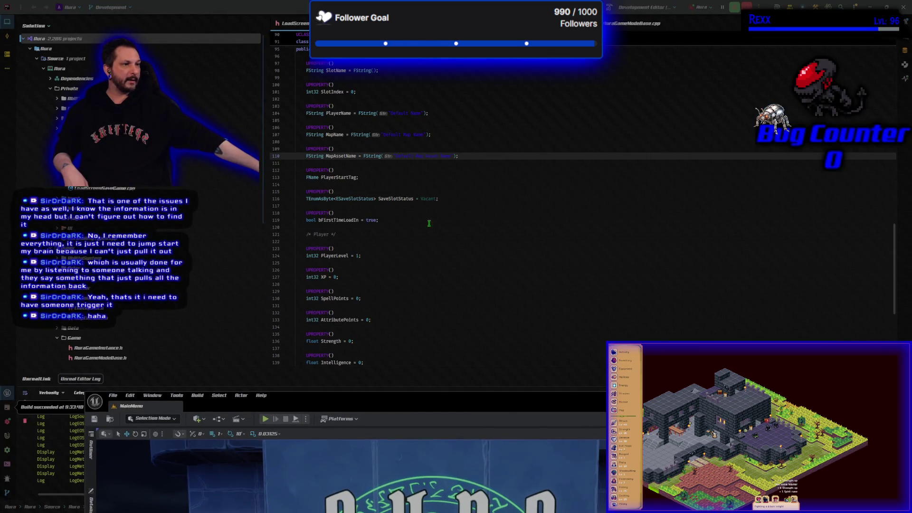
pyautogui.scroll(3, 356, 140)
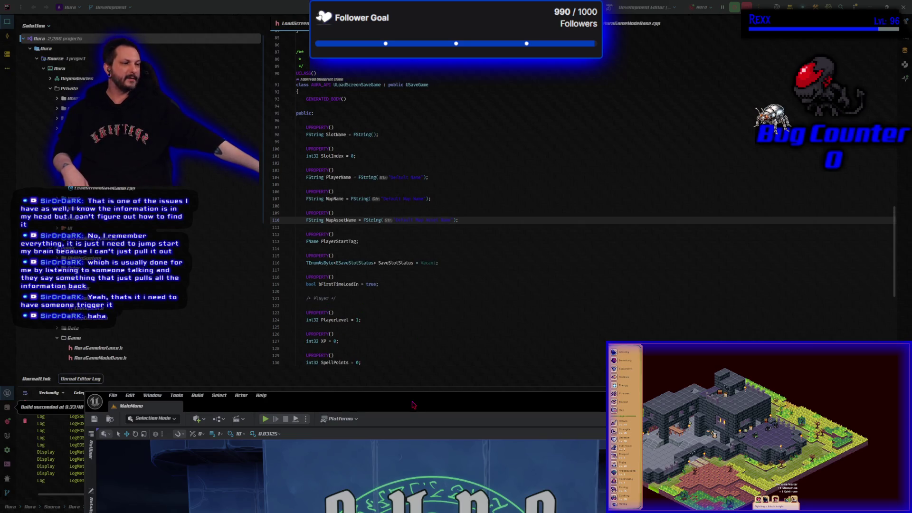
# - Bring the Unreal Editor window with the MainMenu level up over Rider
pyautogui.moveTo(419, 411); pyautogui.dragTo(436, 1)
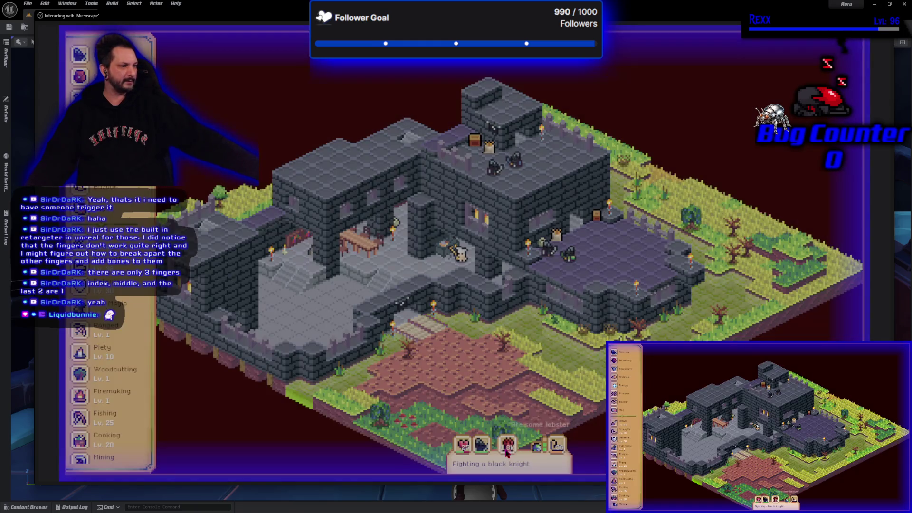
# - Eat two lobsters to heal and view Strength's guidebook activity and loot
pyautogui.click(507, 451)
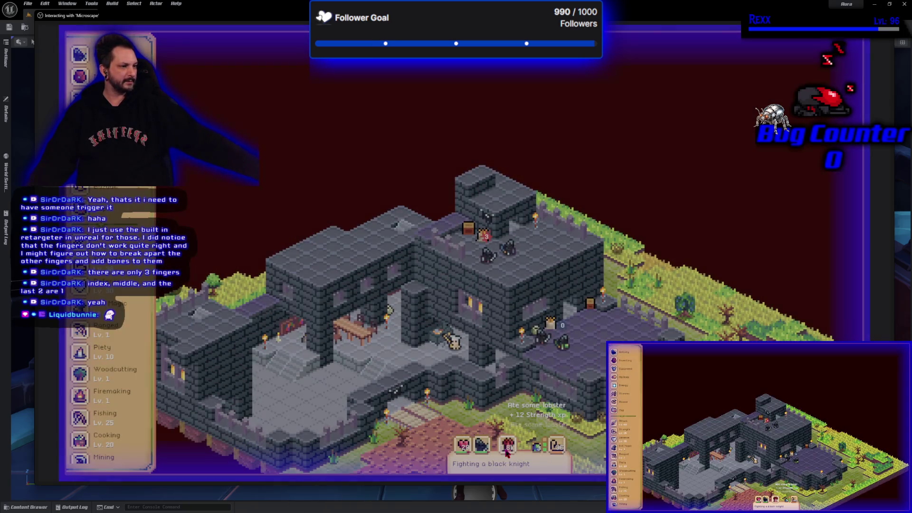
pyautogui.click(507, 452)
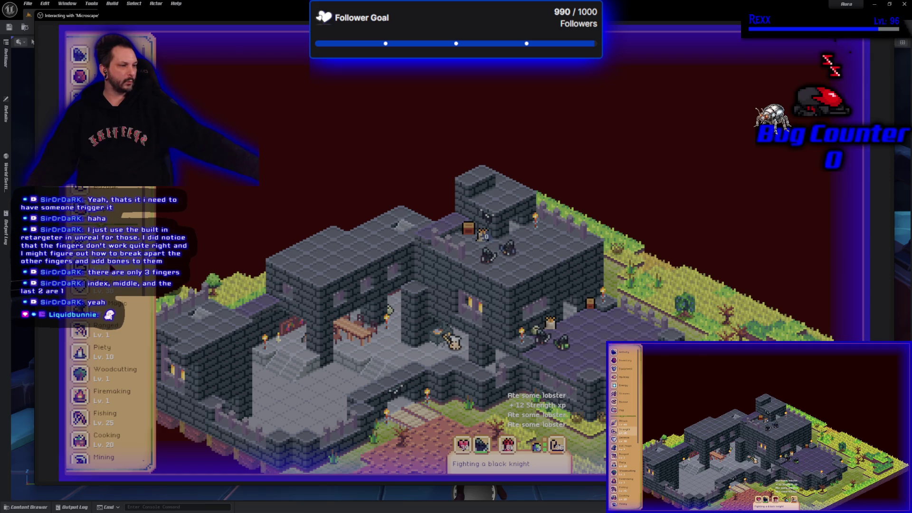
pyautogui.click(95, 264)
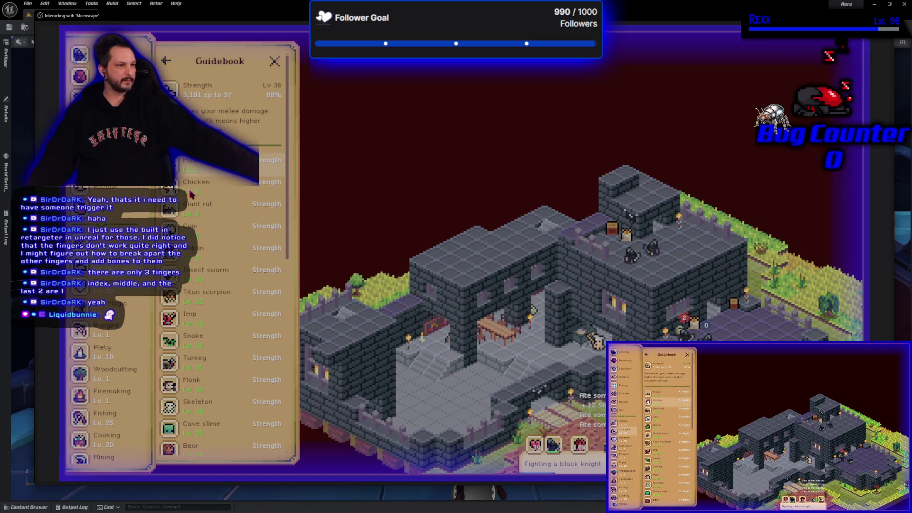
pyautogui.click(277, 62)
pyautogui.click(95, 265)
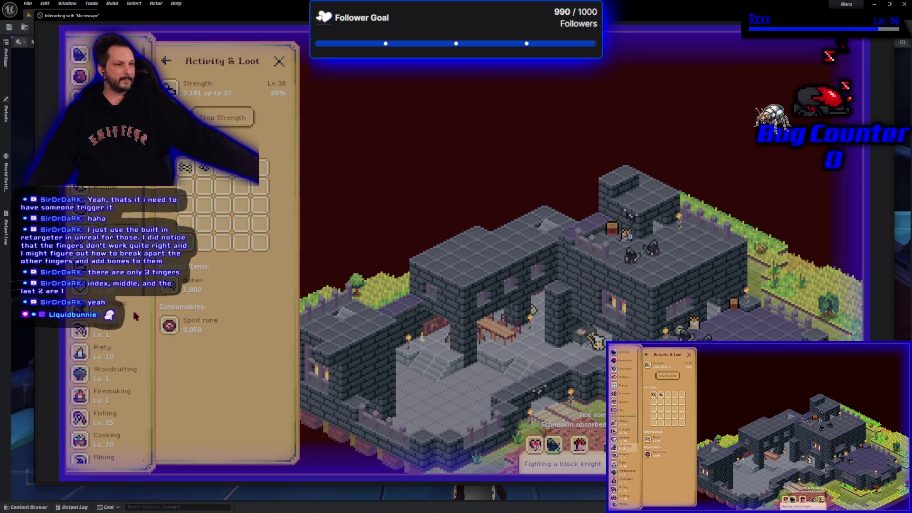
# - Search the Bazaar for 'Filck' and expand the remaining black armor listings
pyautogui.click(95, 187)
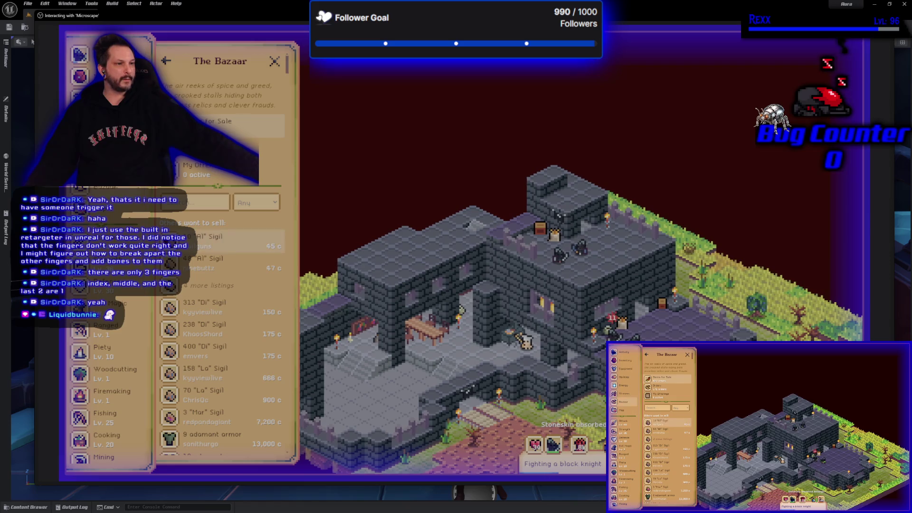
pyautogui.click(204, 202)
pyautogui.write('Fil')
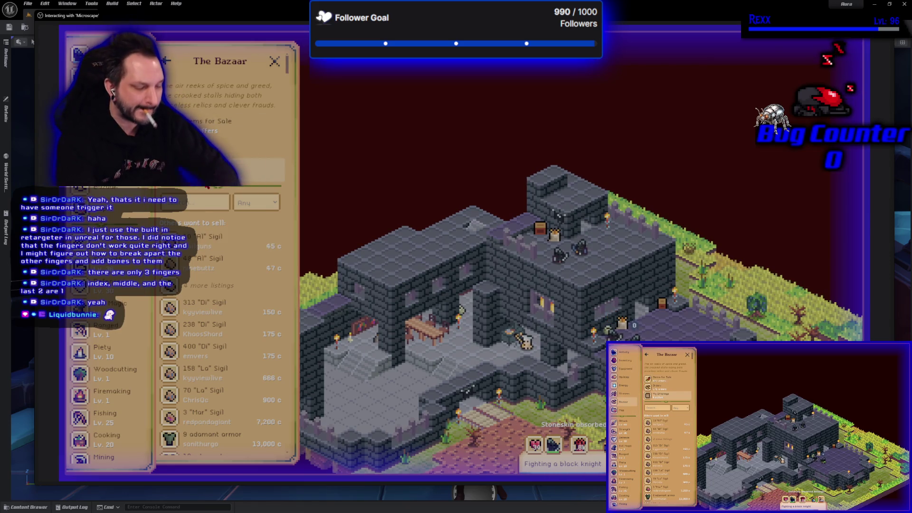
pyautogui.write('ck')
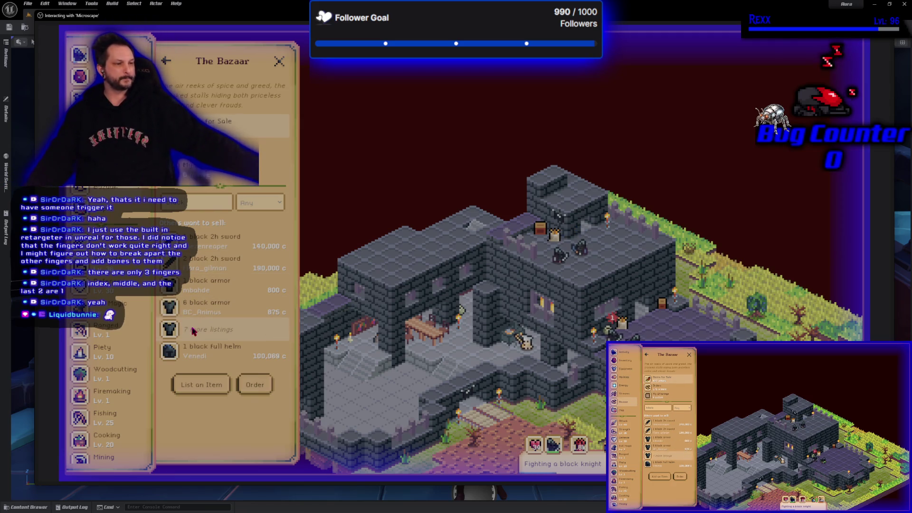
pyautogui.click(210, 329)
pyautogui.scroll(-3, 220, 316)
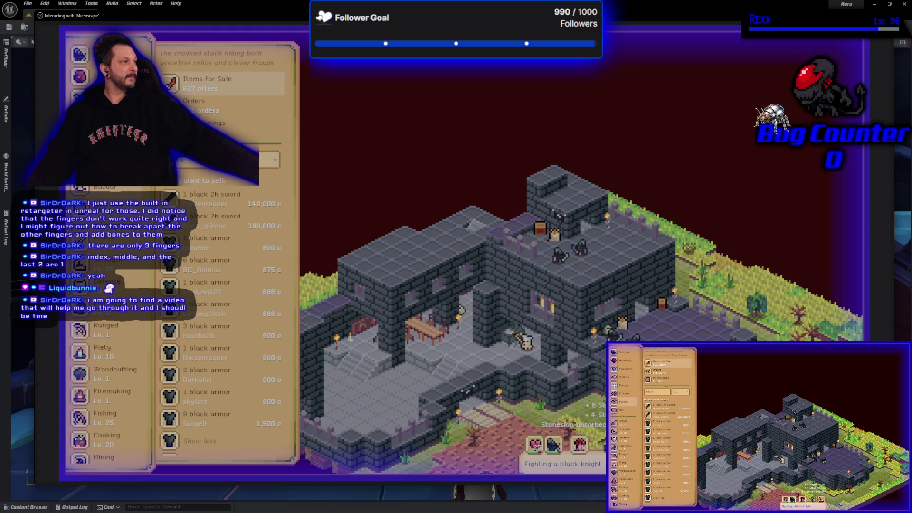
pyautogui.hotkey('alt', 'Tab')
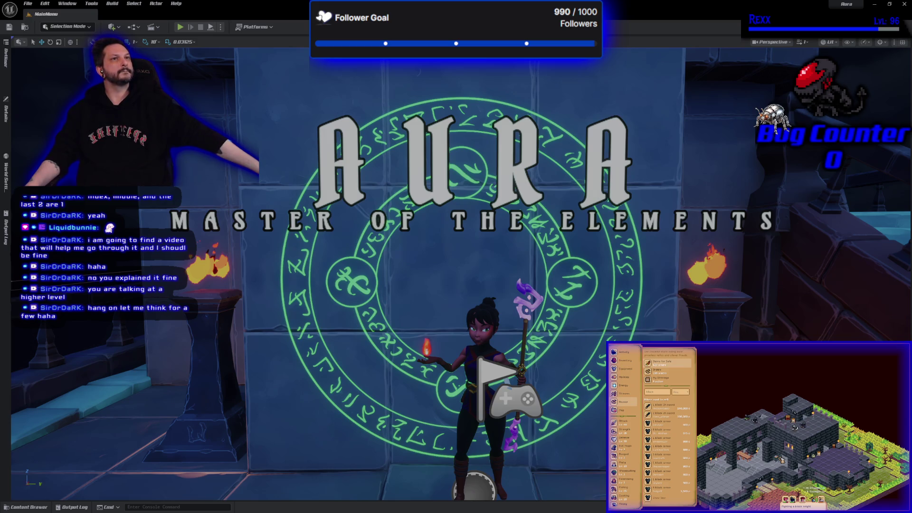
# - Open the Content Drawer on the Aura Maps folder showing its six levels
pyautogui.click(41, 506)
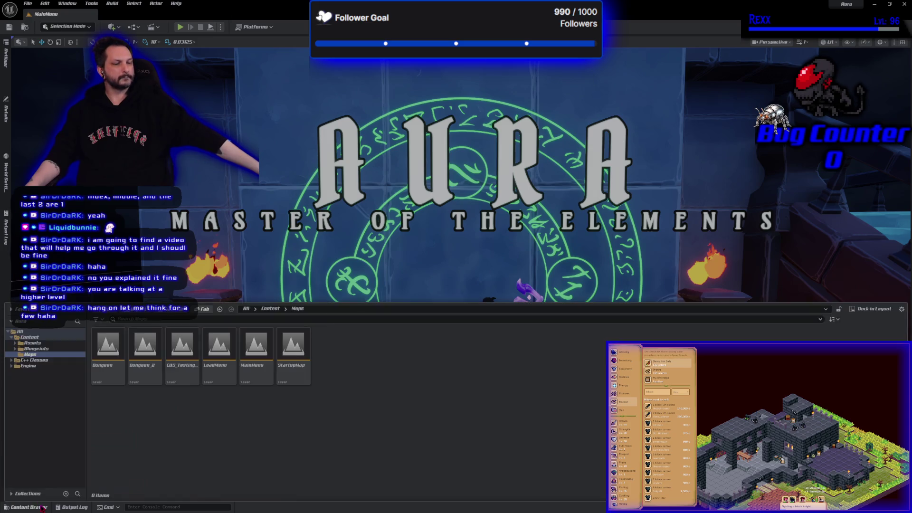
# - Duplicate the Dungeon_2 level as Dungeon_3 in the Maps folder
pyautogui.click(145, 358)
pyautogui.rightClick(146, 357)
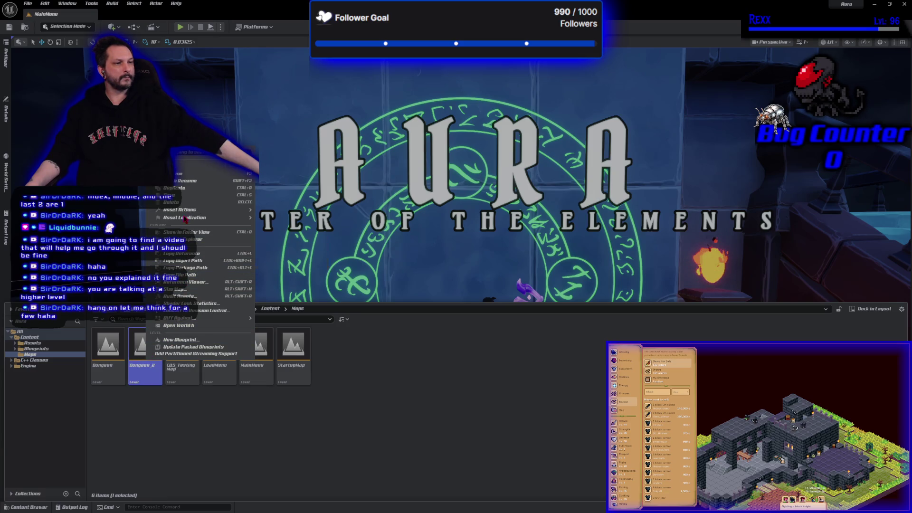
pyautogui.press('Escape')
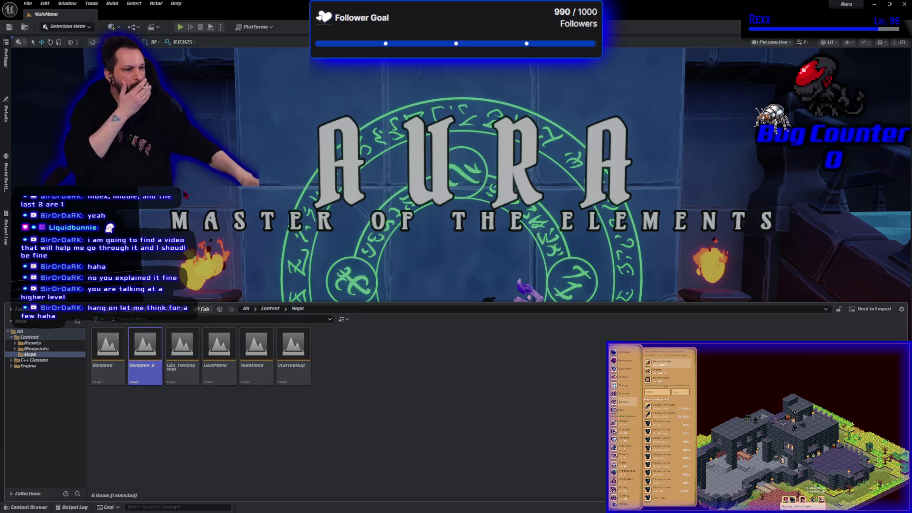
pyautogui.hotkey('ctrl', 'd')
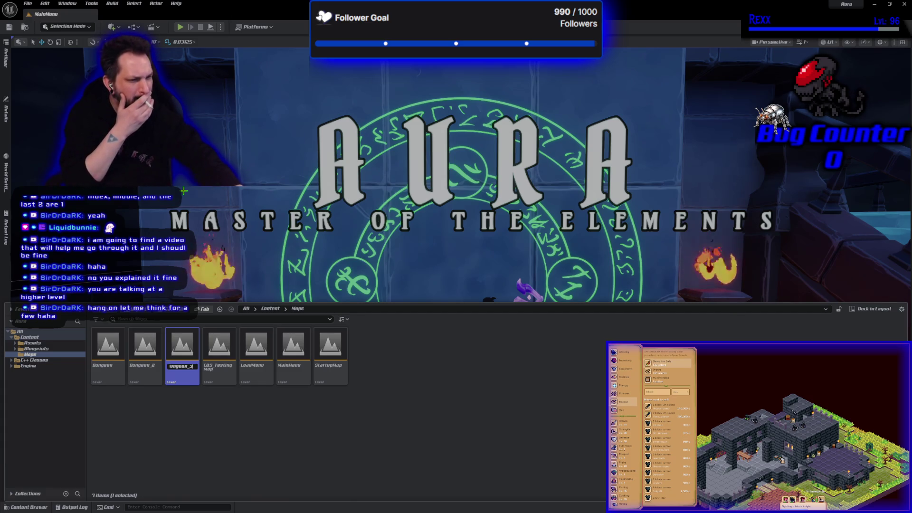
pyautogui.press('Return')
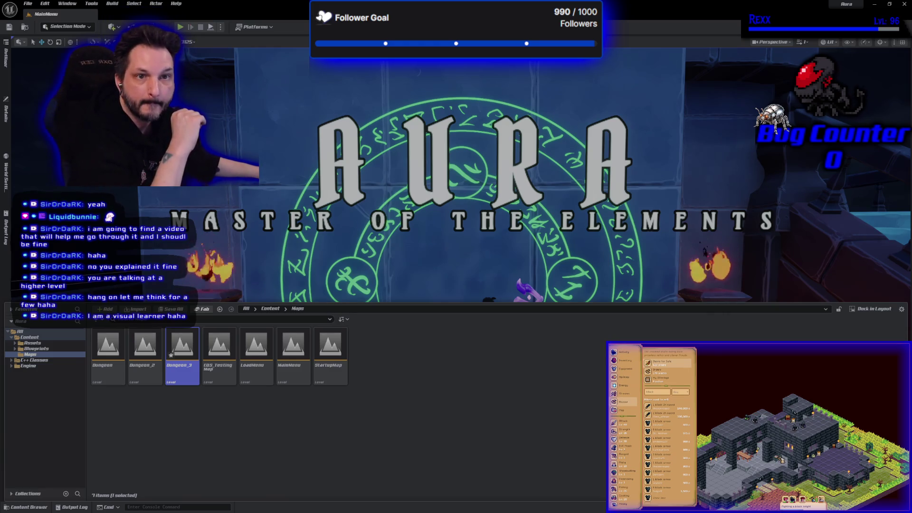
pyautogui.hotkey('alt', 'Tab')
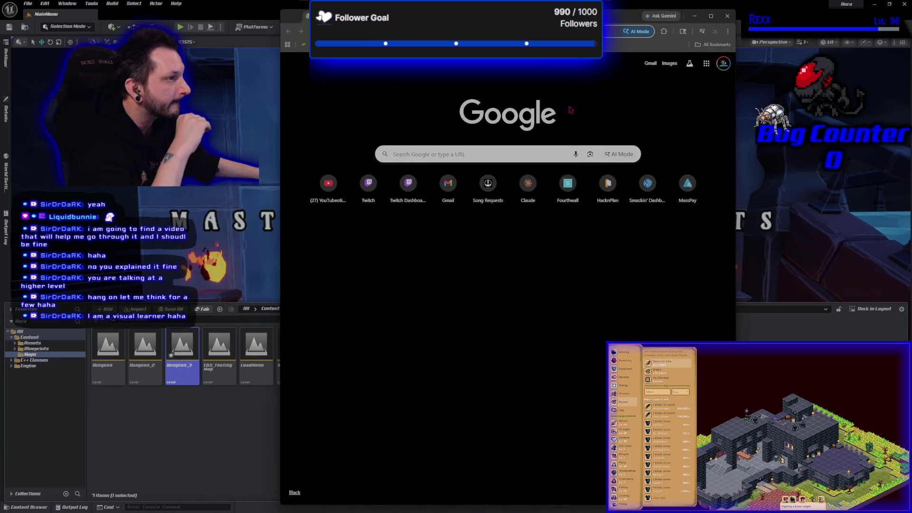
# - Search Google for 'tldraw', then hide the browser to return to Unreal
pyautogui.click(498, 157)
pyautogui.write('tldraw')
pyautogui.press('Return')
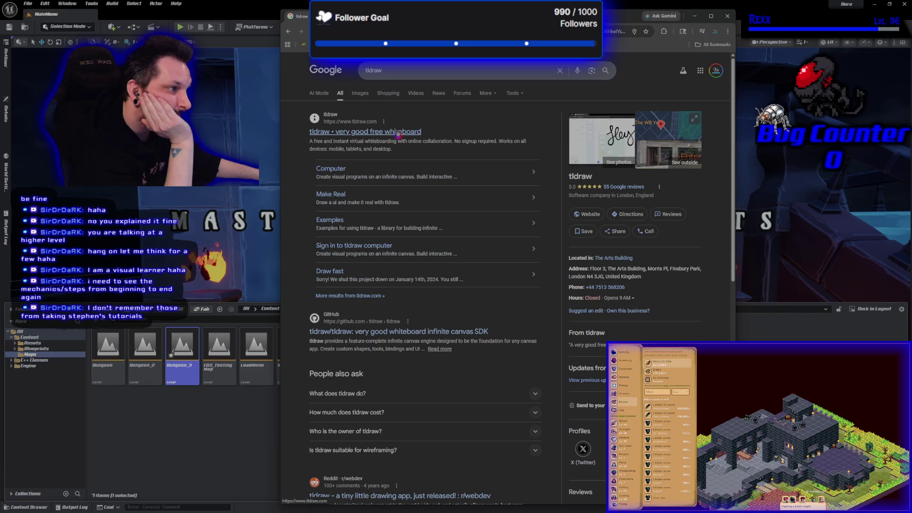
pyautogui.click(728, 15)
# - Create a Blueprint Interface in the Maps folder and open NewInterface for editing
pyautogui.rightClick(427, 372)
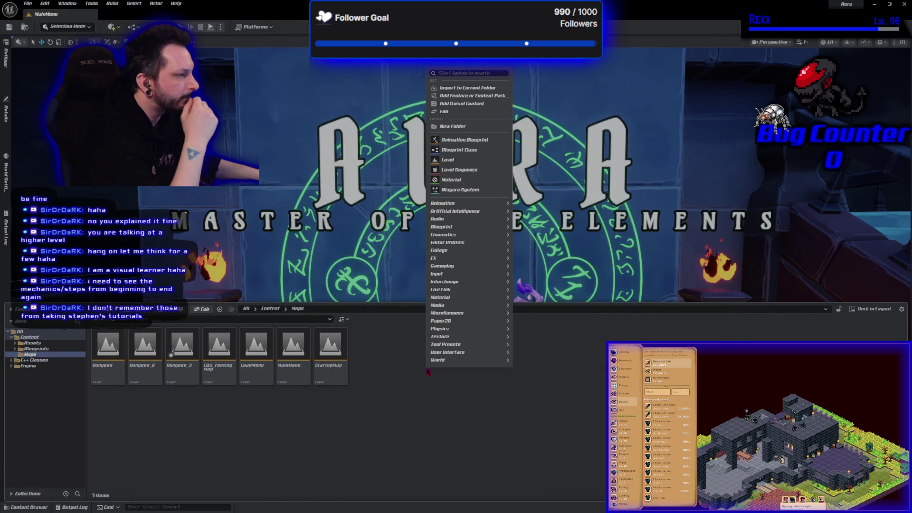
pyautogui.moveTo(494, 212)
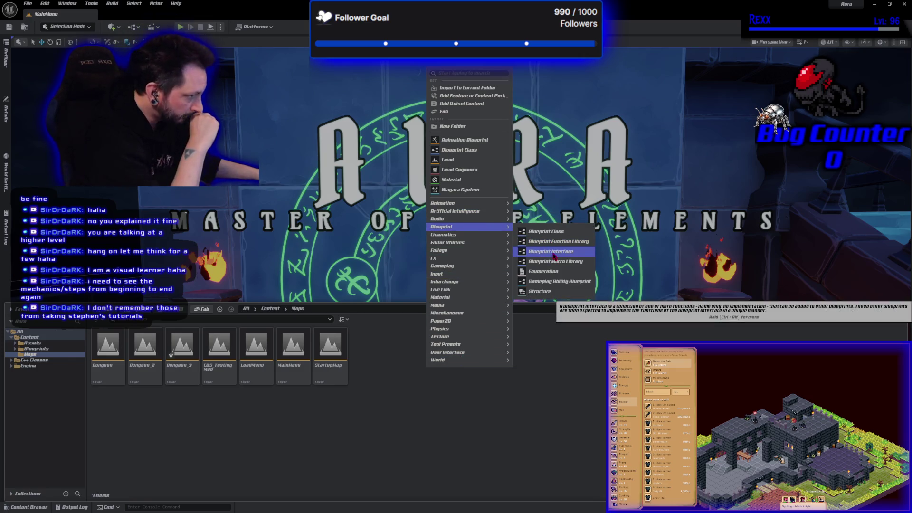
pyautogui.click(554, 251)
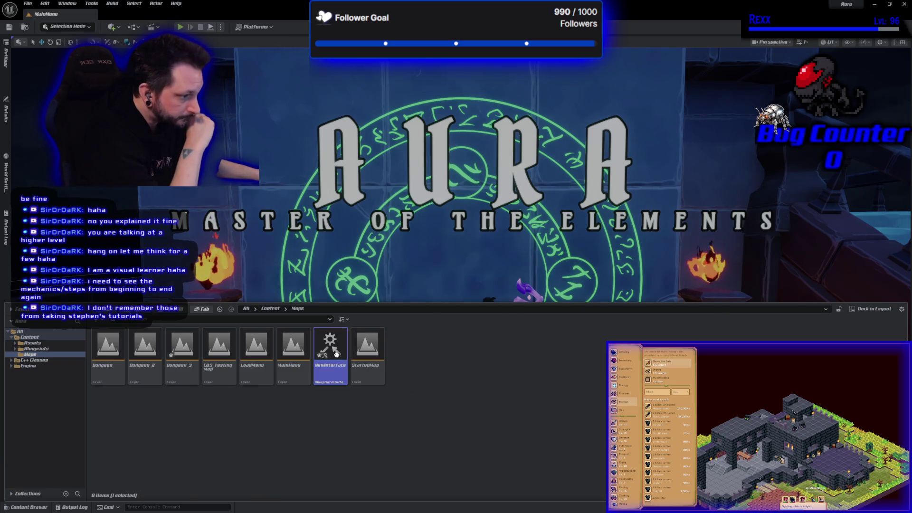
pyautogui.doubleClick(336, 353)
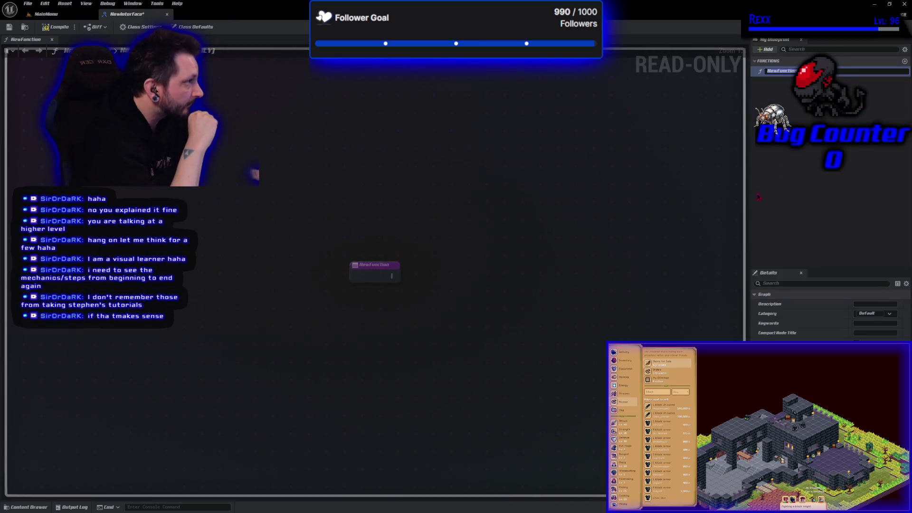
# - Rename the interface's NewFunction to Interact and select its node
pyautogui.press('Return')
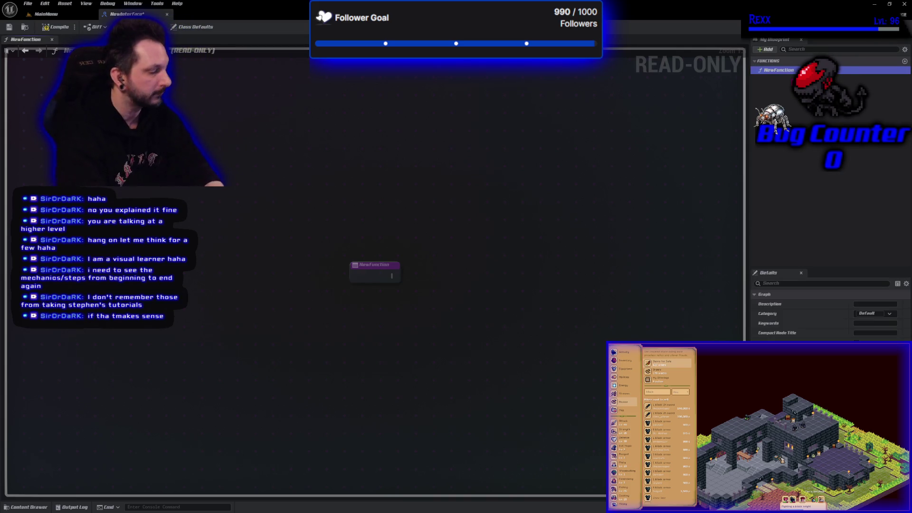
pyautogui.press('F2')
pyautogui.write('Interact')
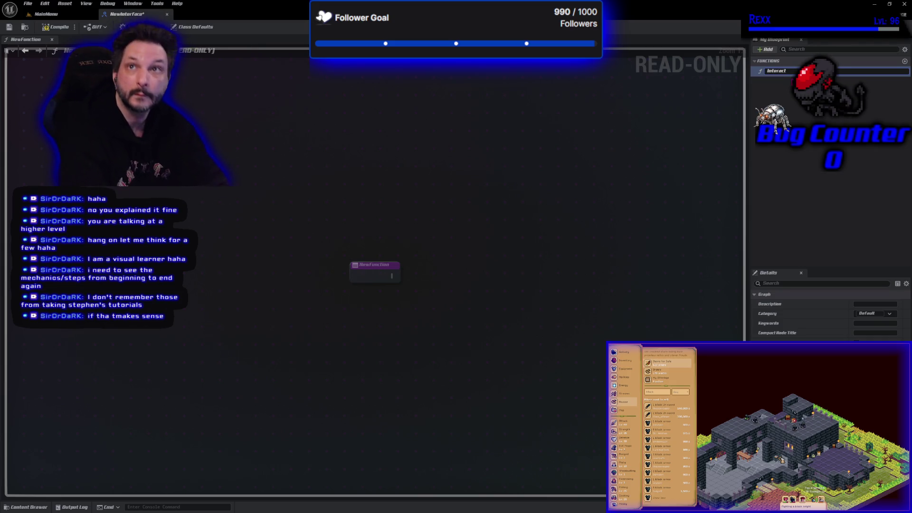
pyautogui.press('Return')
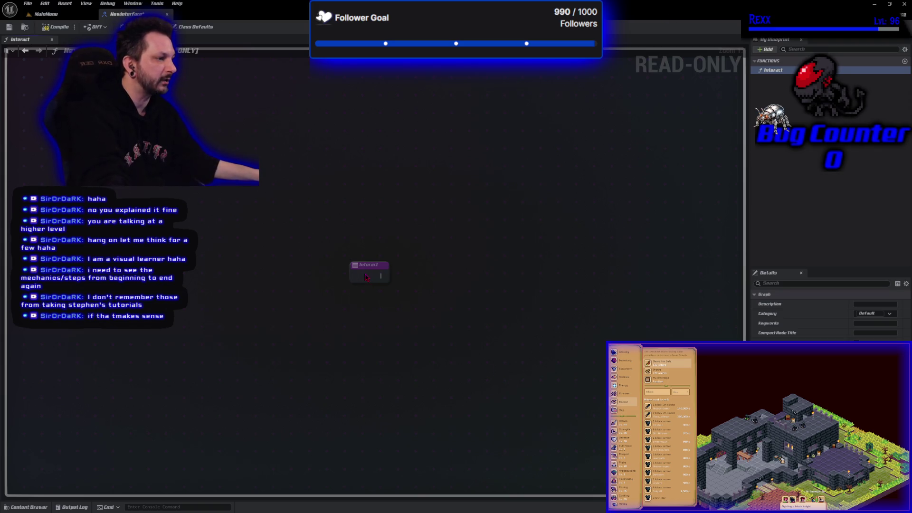
pyautogui.moveTo(336, 226)
pyautogui.mouseDown()
pyautogui.moveTo(405, 284)
pyautogui.moveTo(392, 315)
pyautogui.mouseUp()
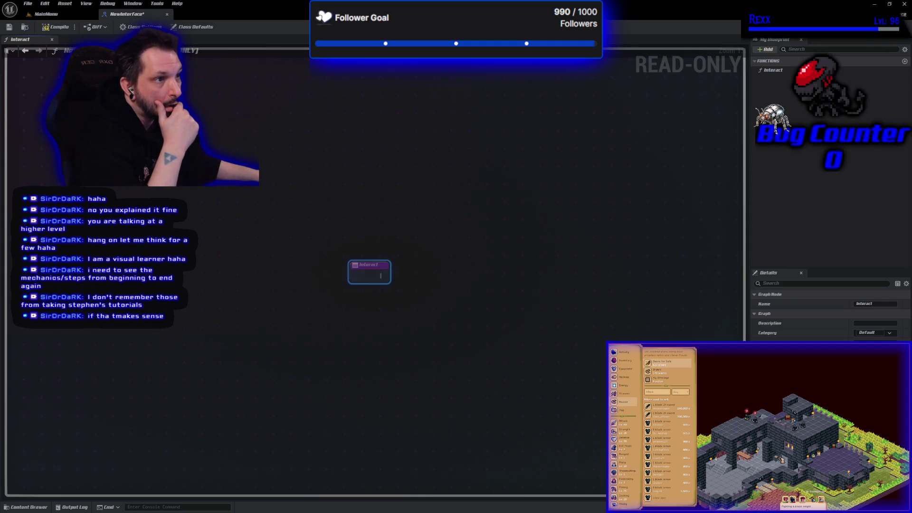
pyautogui.moveTo(445, 197)
pyautogui.mouseDown()
pyautogui.moveTo(382, 213)
pyautogui.moveTo(337, 338)
pyautogui.moveTo(315, 339)
pyautogui.mouseUp()
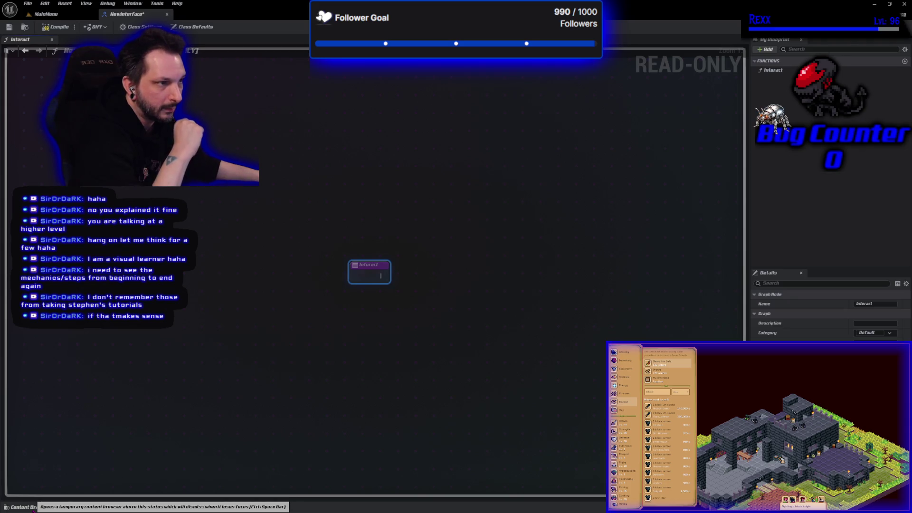
# - Browse the Maps assets, reselect the Interact node, and return to the MainMenu level
pyautogui.click(28, 507)
pyautogui.click(236, 236)
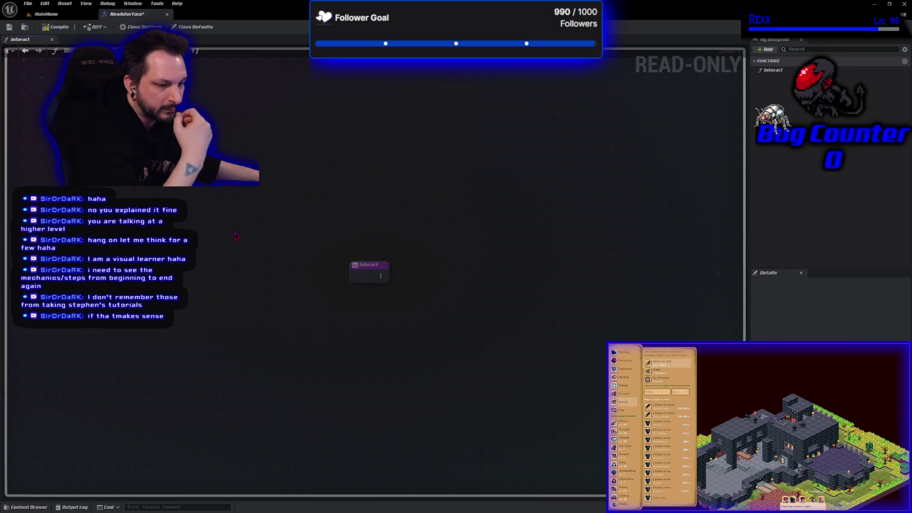
pyautogui.moveTo(408, 328); pyautogui.dragTo(315, 233)
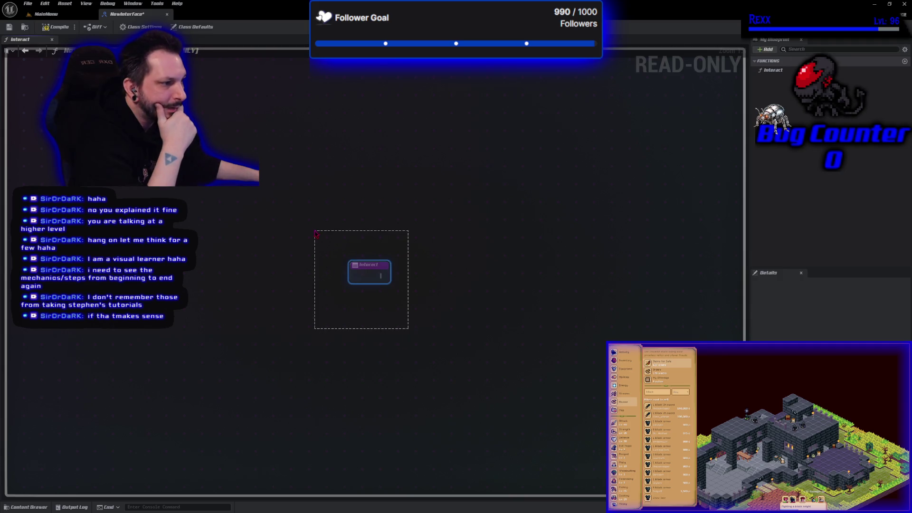
pyautogui.click(46, 13)
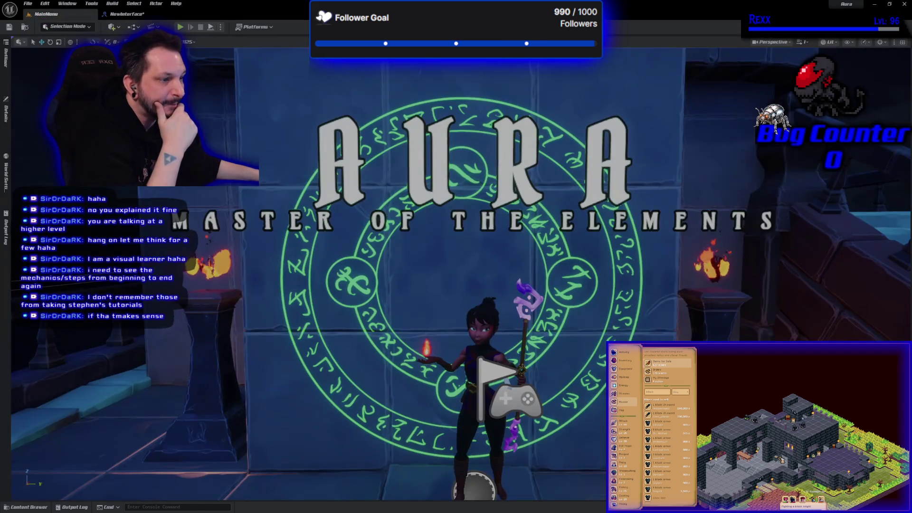
# - From the NewInterface editor, start a new Blueprint Class in Maps and scroll the parent class choices
pyautogui.click(128, 14)
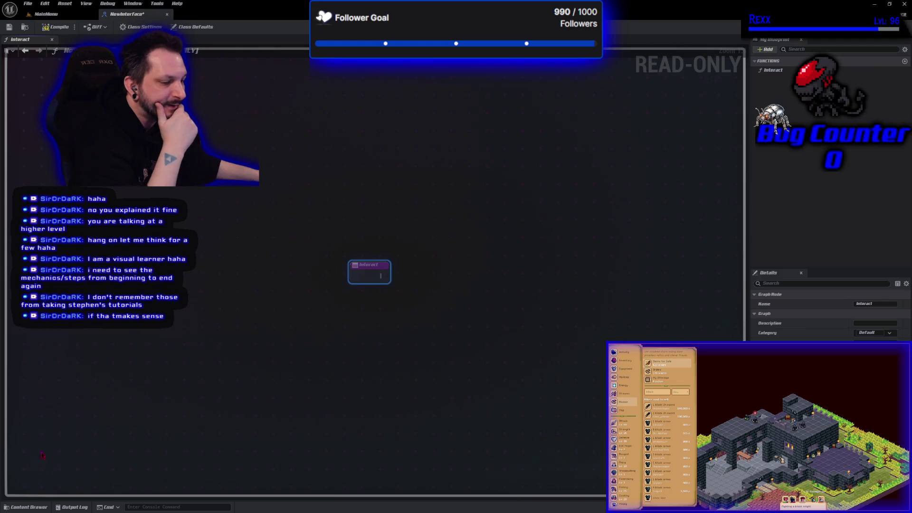
pyautogui.click(26, 507)
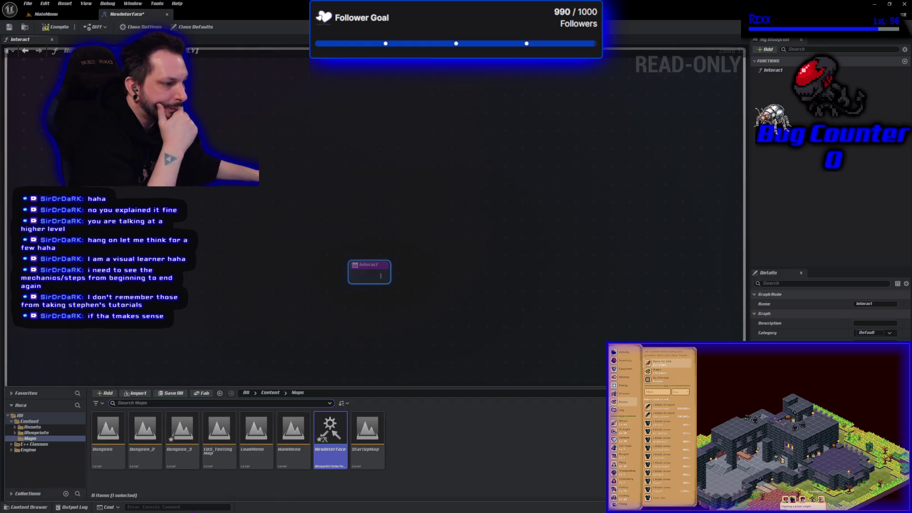
pyautogui.click(414, 465)
pyautogui.rightClick(414, 465)
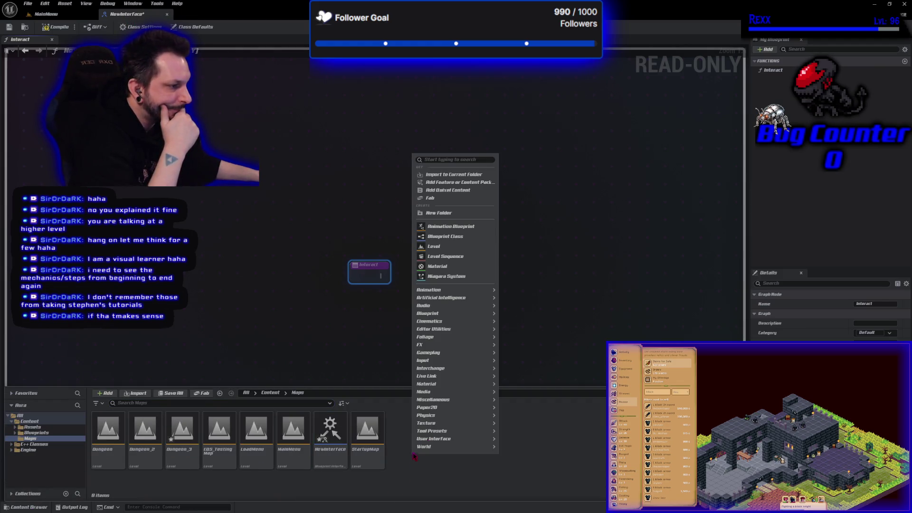
pyautogui.click(466, 237)
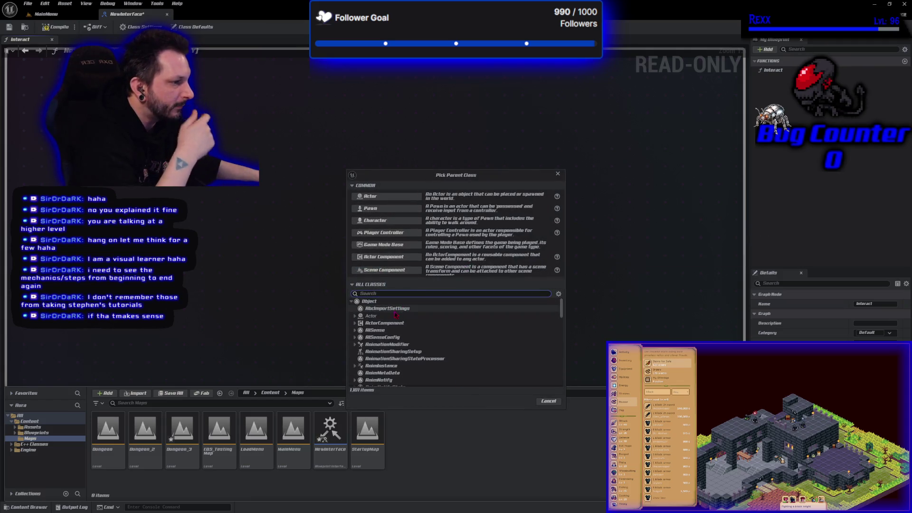
pyautogui.scroll(-4, 397, 328)
pyautogui.scroll(-5, 399, 343)
pyautogui.scroll(-1, 394, 367)
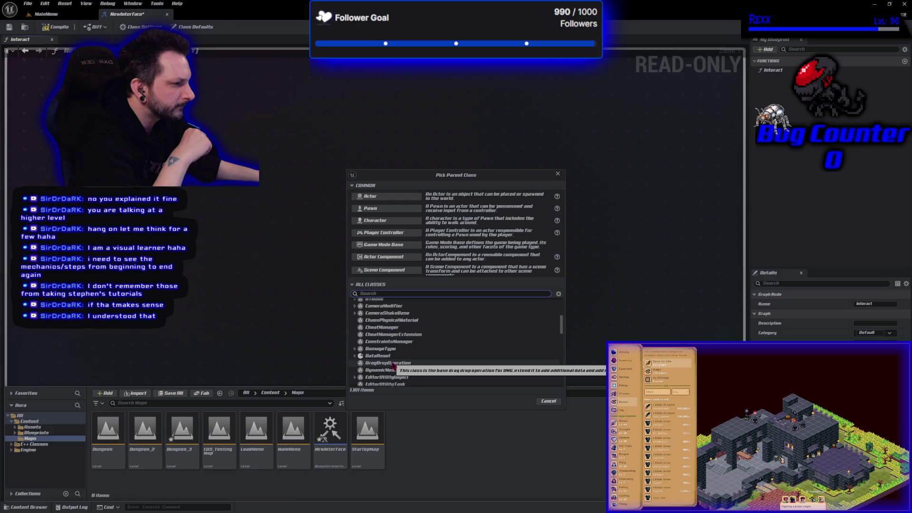
pyautogui.scroll(1, 394, 365)
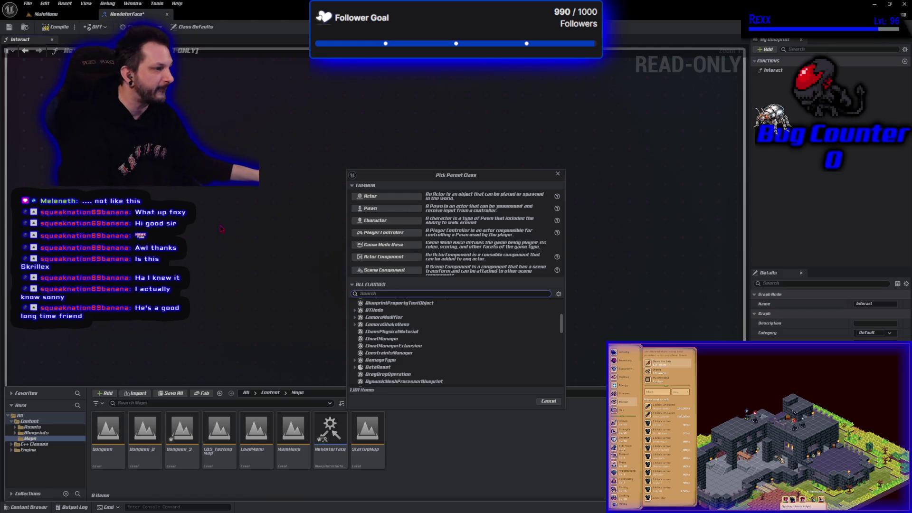
pyautogui.moveTo(476, 170); pyautogui.dragTo(472, 153)
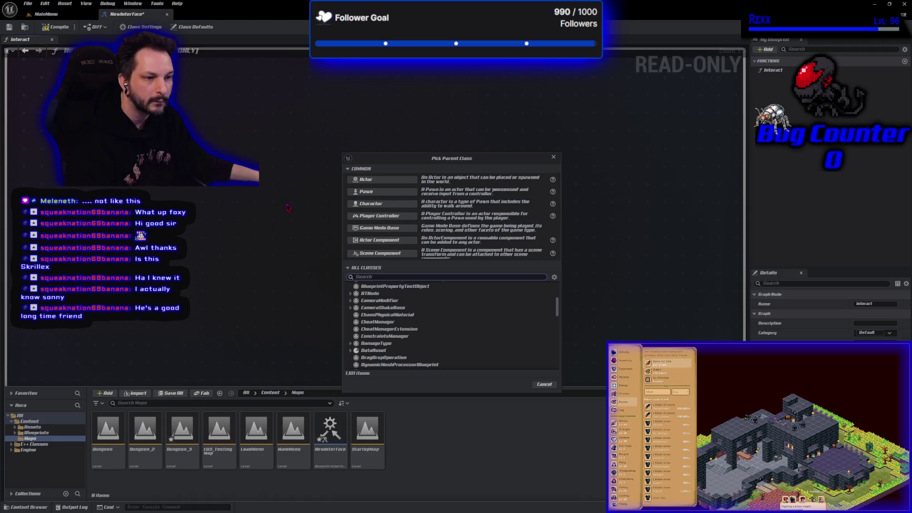
# - Cancel the pending class, close NewInterface, then create and open a Character-based NewBlueprint
pyautogui.click(554, 157)
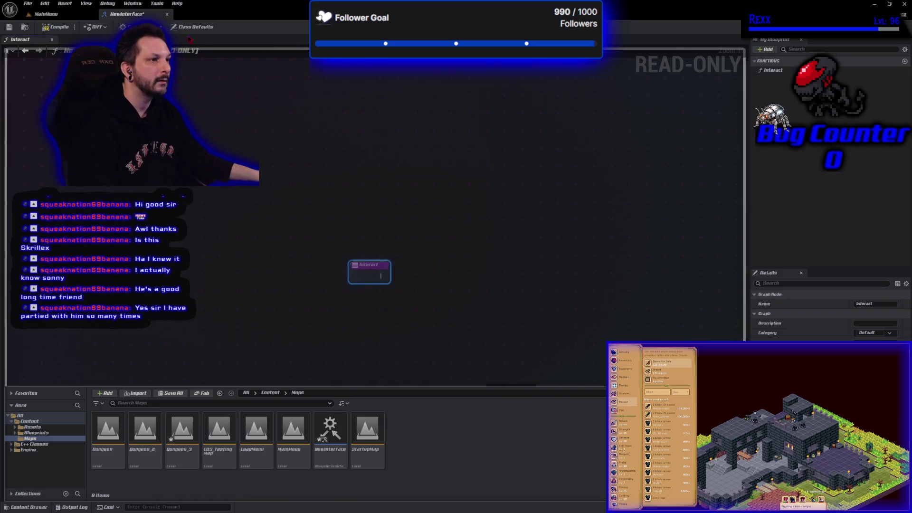
pyautogui.click(166, 14)
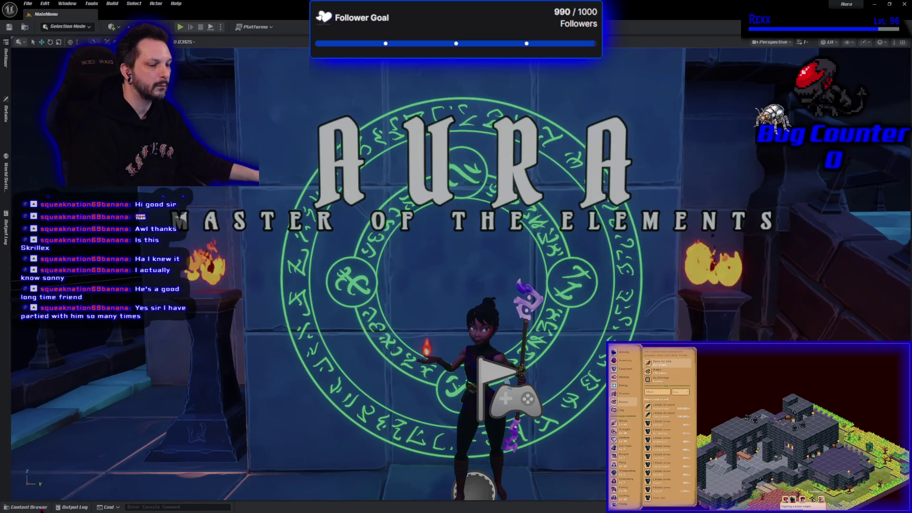
pyautogui.rightClick(407, 69)
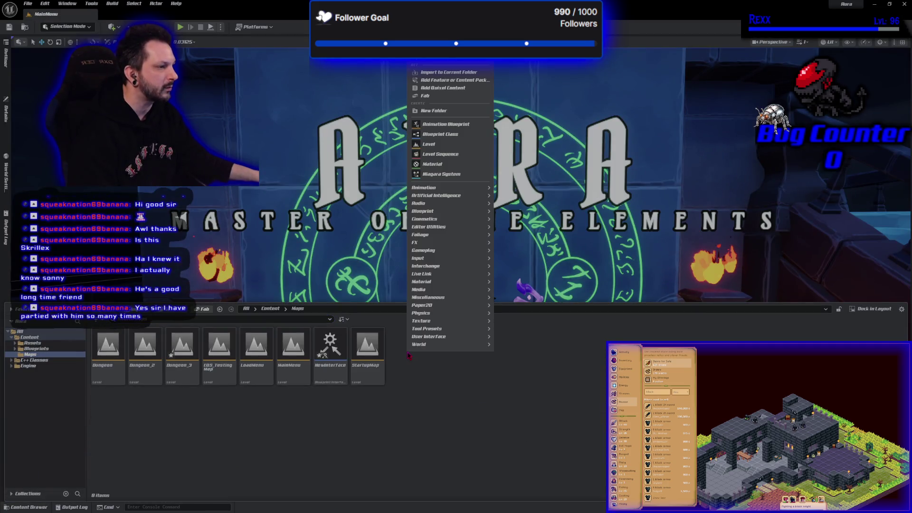
pyautogui.click(441, 141)
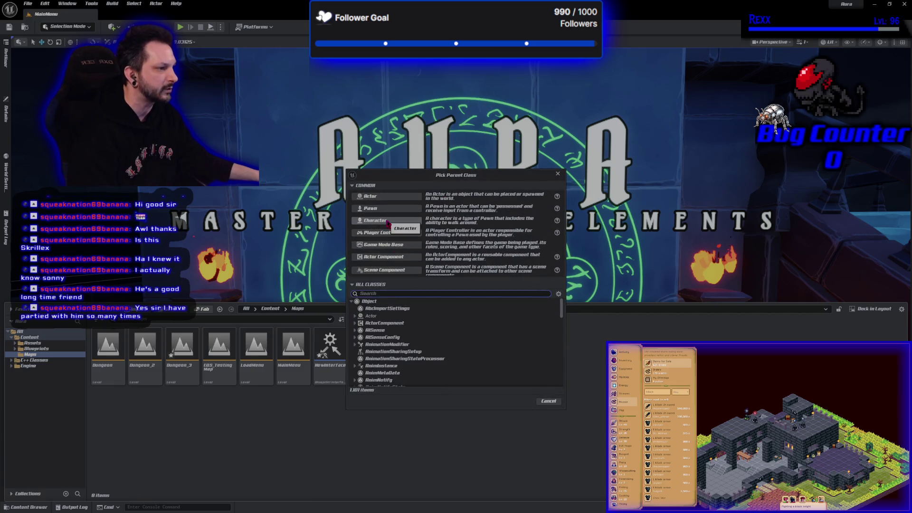
pyautogui.click(387, 221)
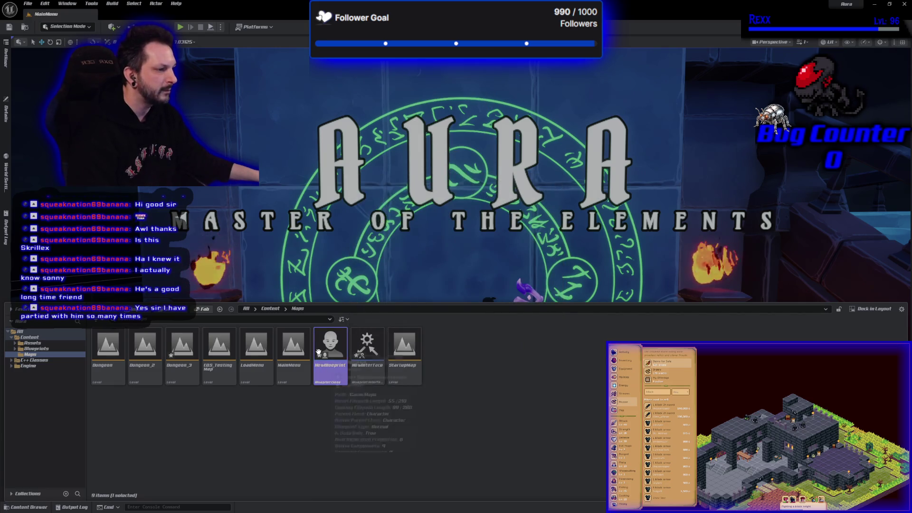
pyautogui.doubleClick(326, 355)
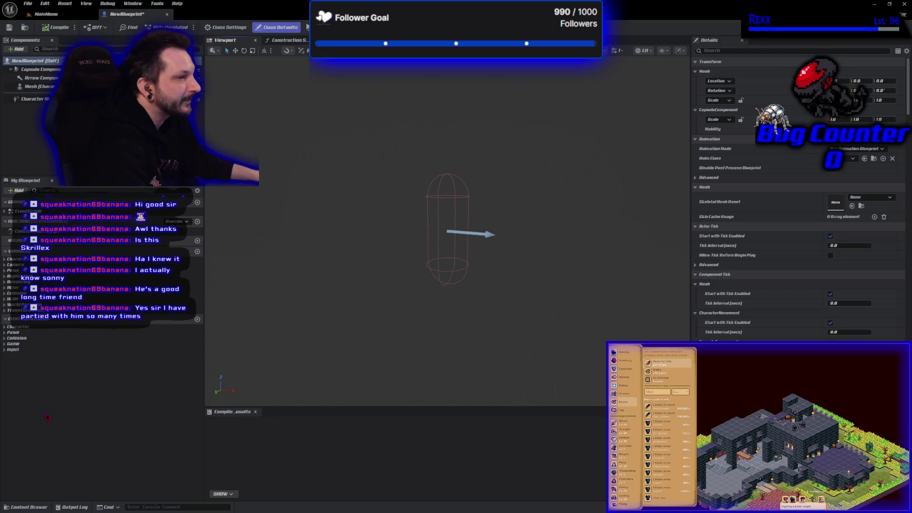
# - Add New Interface to NewBlueprint's Implemented Interfaces in Class Settings
pyautogui.click(238, 29)
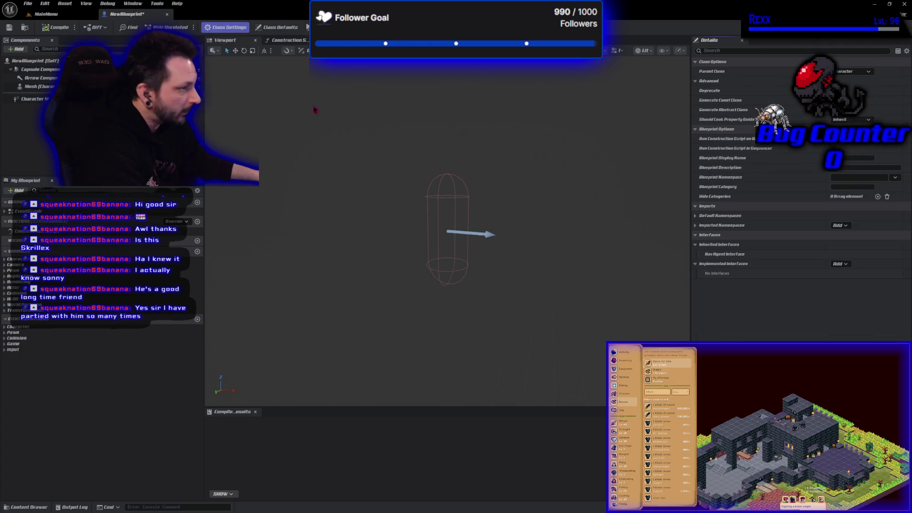
pyautogui.click(838, 264)
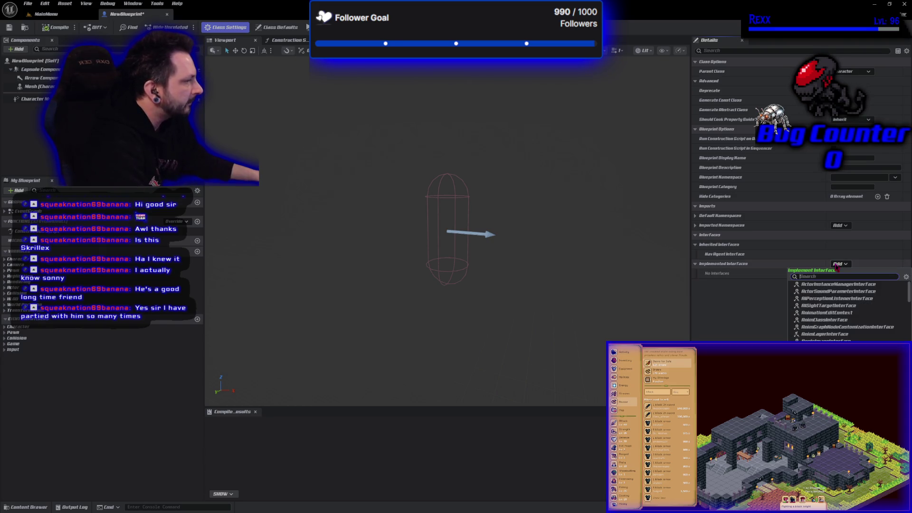
pyautogui.click(52, 14)
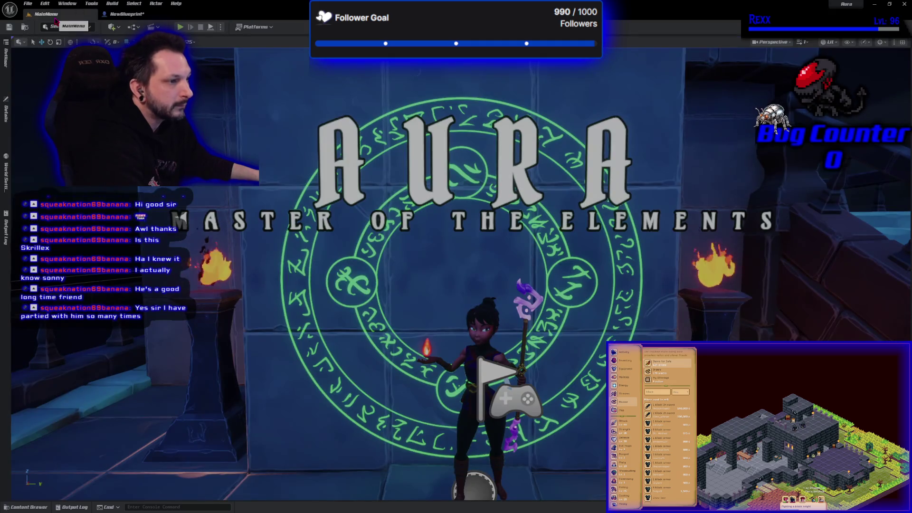
pyautogui.click(114, 15)
pyautogui.click(38, 507)
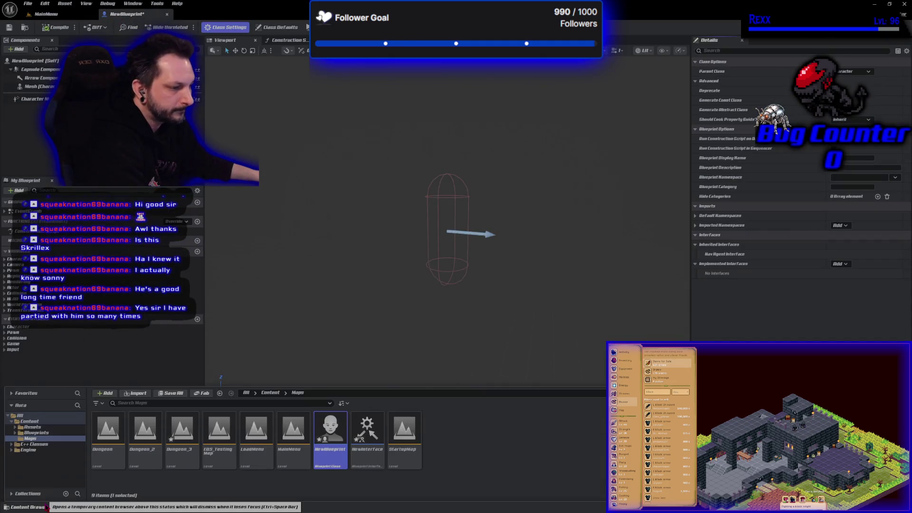
pyautogui.click(838, 264)
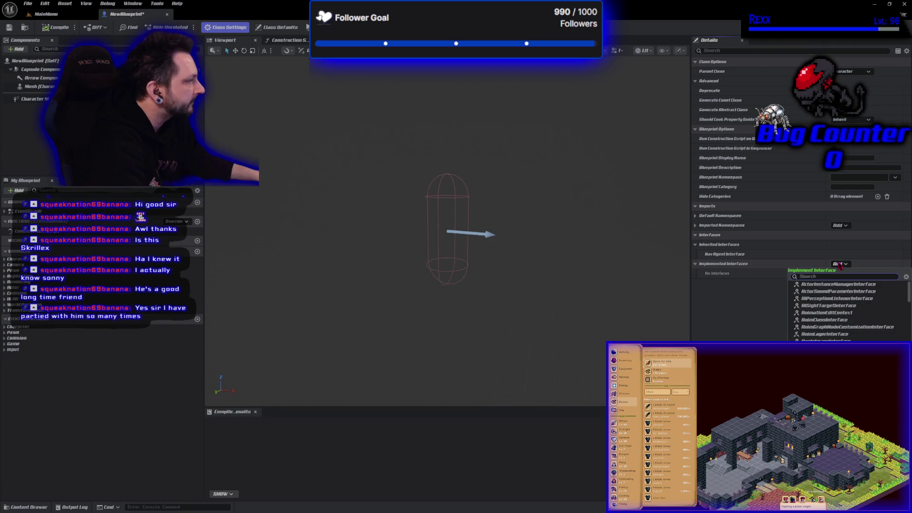
pyautogui.write('new')
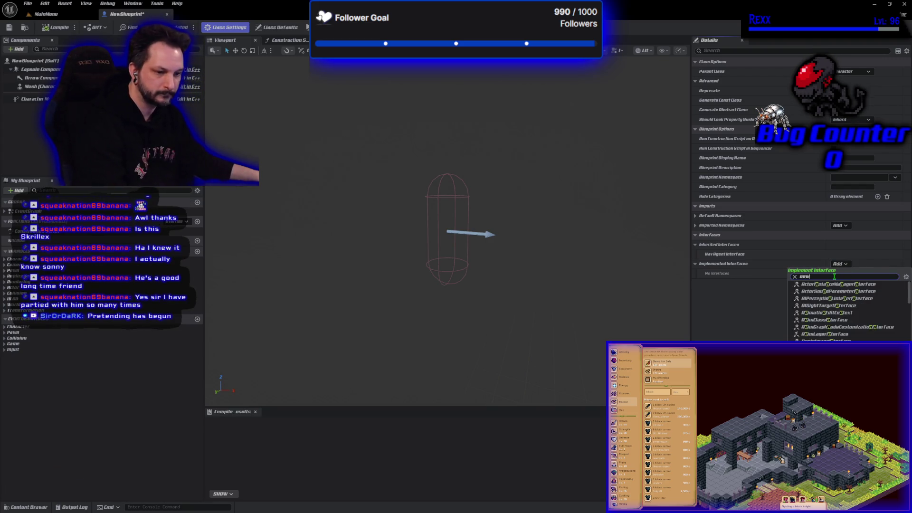
pyautogui.click(827, 291)
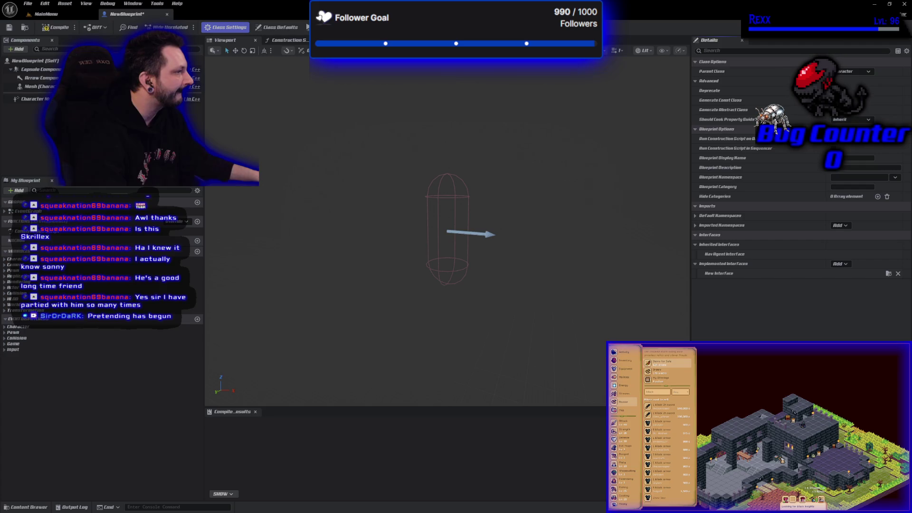
# - Compile NewBlueprint and switch to its Event Graph
pyautogui.click(58, 28)
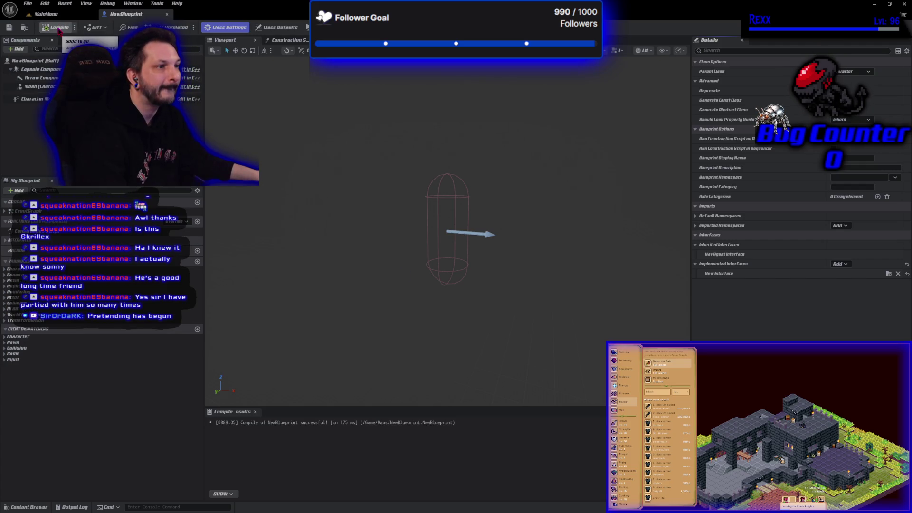
pyautogui.moveTo(447, 149); pyautogui.dragTo(447, 149)
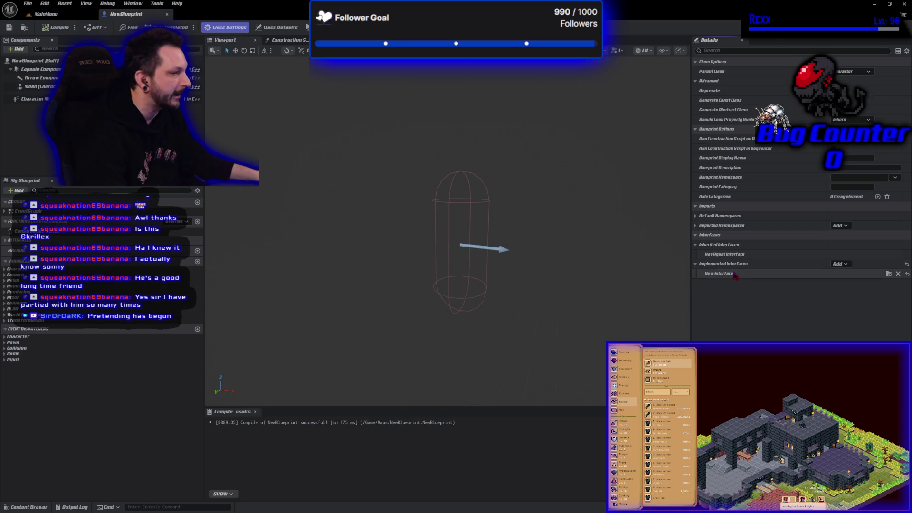
pyautogui.click(332, 40)
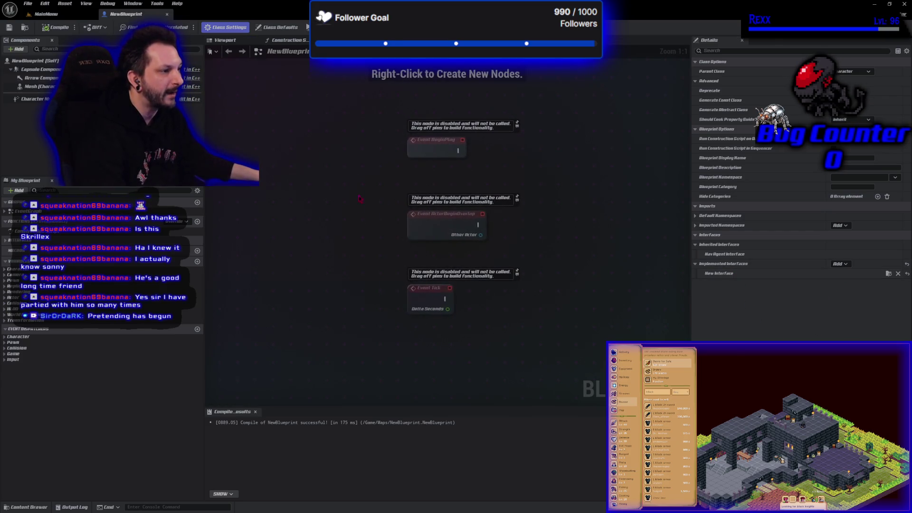
# - Pan the Event Graph and expand the Interfaces category in My Blueprint
pyautogui.moveTo(372, 303); pyautogui.dragTo(292, 232)
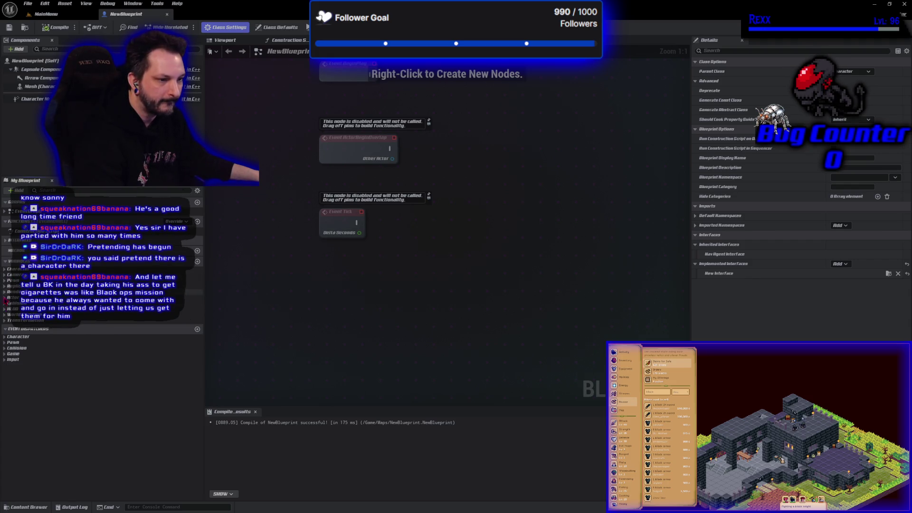
pyautogui.click(5, 240)
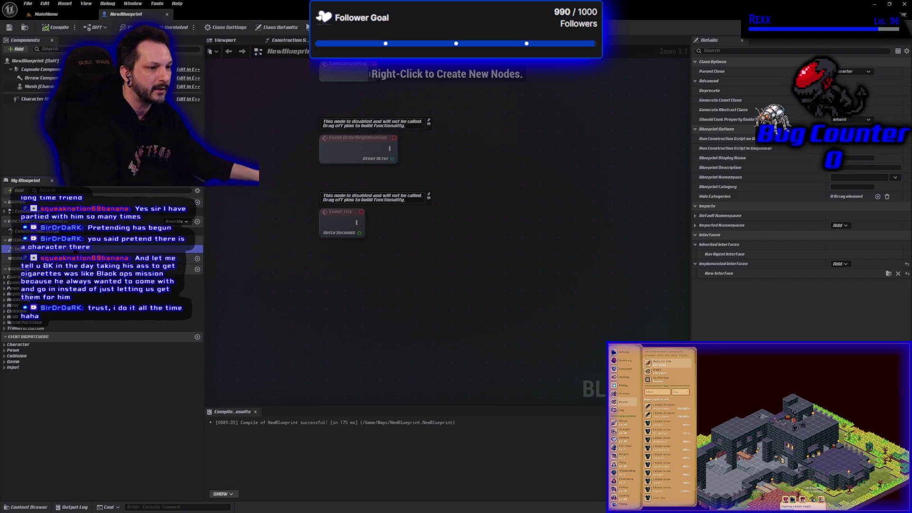
# - Add an Event Interact node and a Print String node to the Event Graph
pyautogui.doubleClick(19, 248)
pyautogui.moveTo(479, 294); pyautogui.dragTo(362, 333)
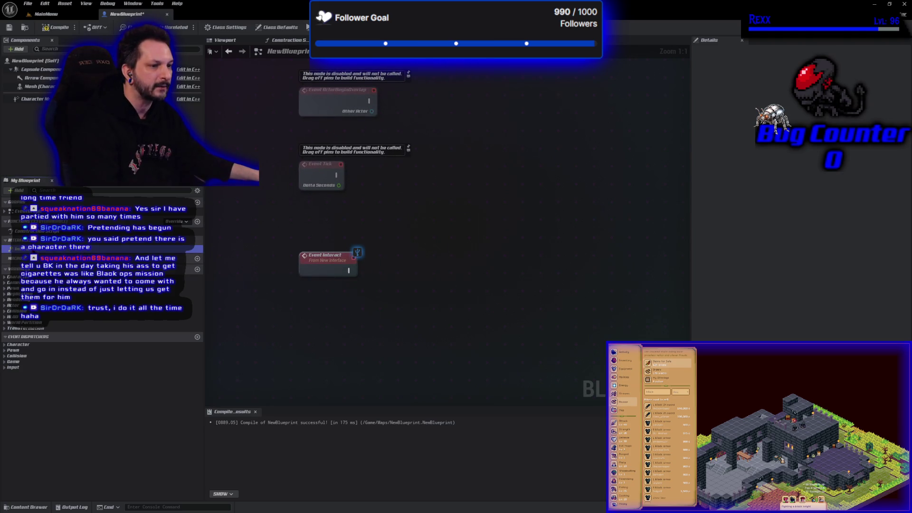
pyautogui.click(317, 278)
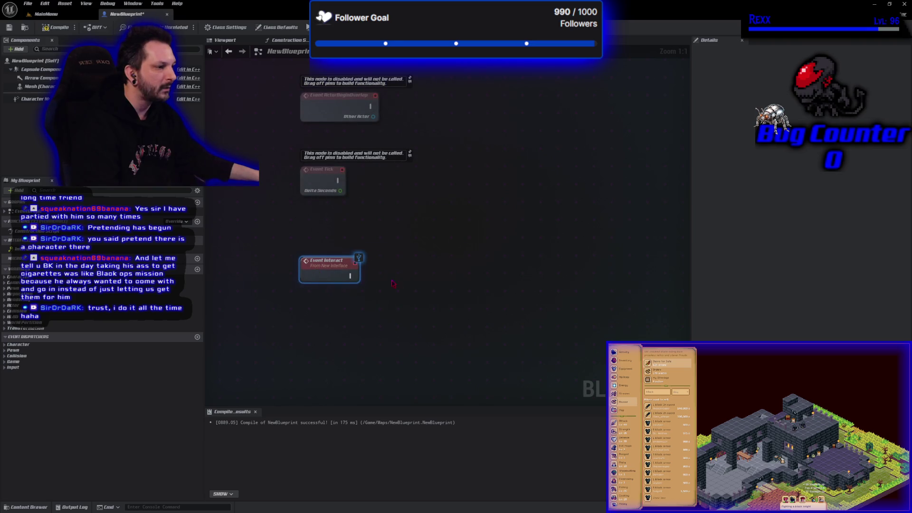
pyautogui.click(461, 272)
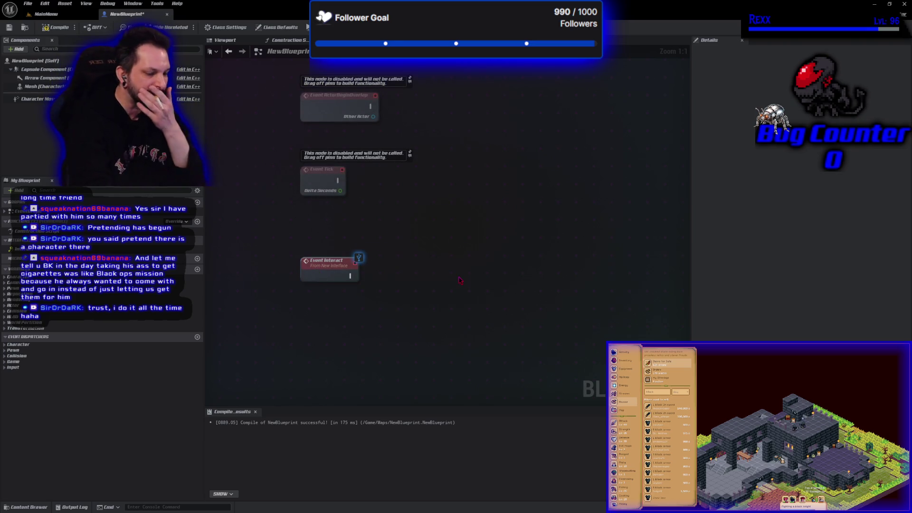
pyautogui.rightClick(460, 281)
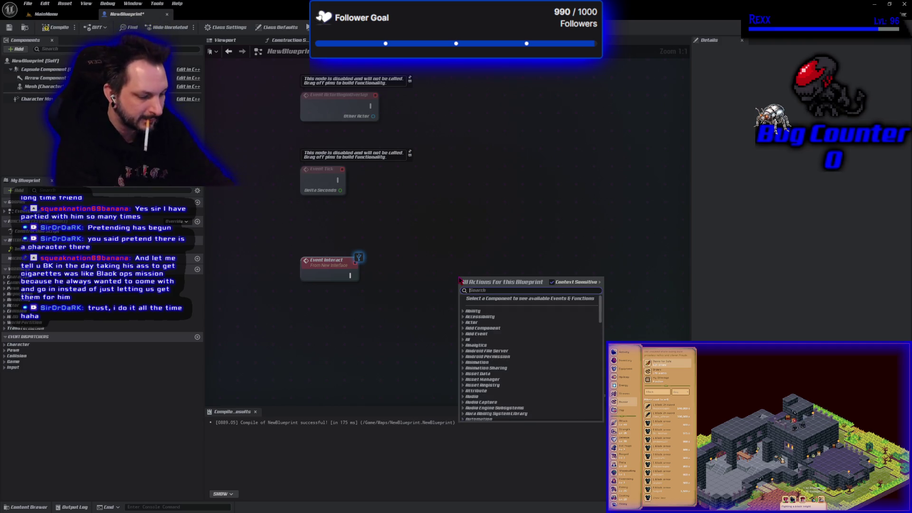
pyautogui.write('print stri')
pyautogui.press('Return')
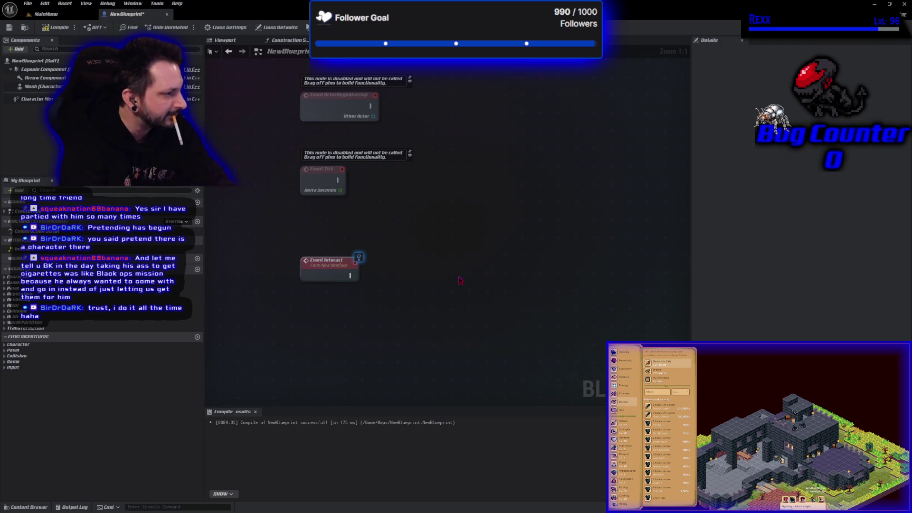
# - Wire Event Interact's exec output into Print String and place Print String to its right
pyautogui.moveTo(353, 275)
pyautogui.mouseDown()
pyautogui.moveTo(458, 280)
pyautogui.moveTo(470, 300)
pyautogui.moveTo(460, 279)
pyautogui.mouseUp()
pyautogui.click(341, 300)
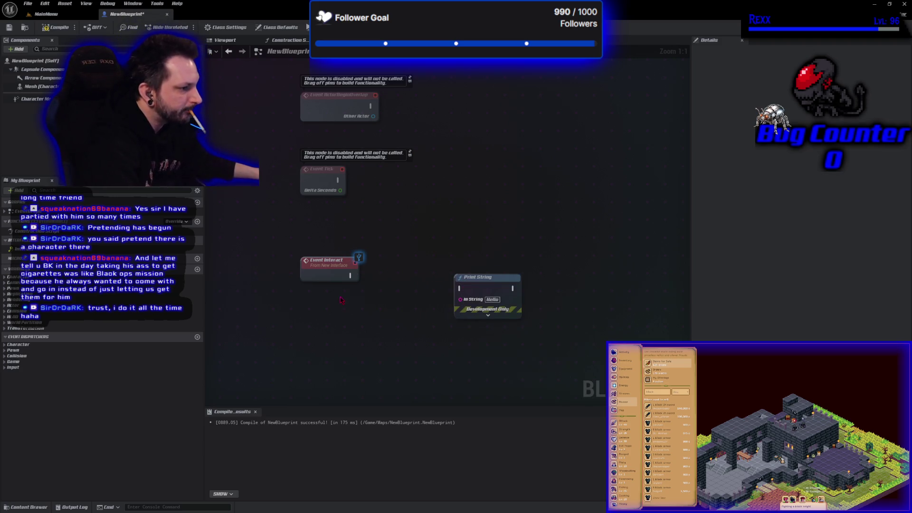
pyautogui.moveTo(350, 276)
pyautogui.mouseDown()
pyautogui.moveTo(459, 288)
pyautogui.moveTo(461, 278)
pyautogui.mouseUp()
pyautogui.click(393, 268)
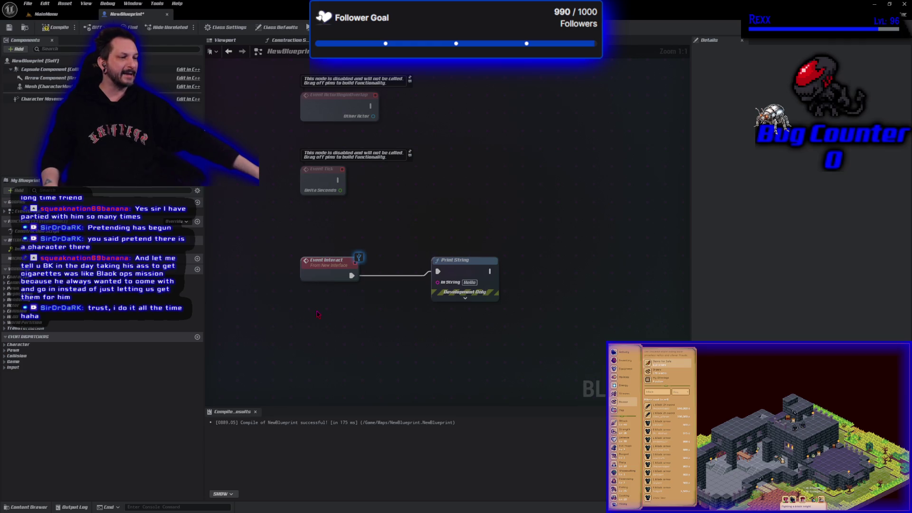
pyautogui.click(329, 262)
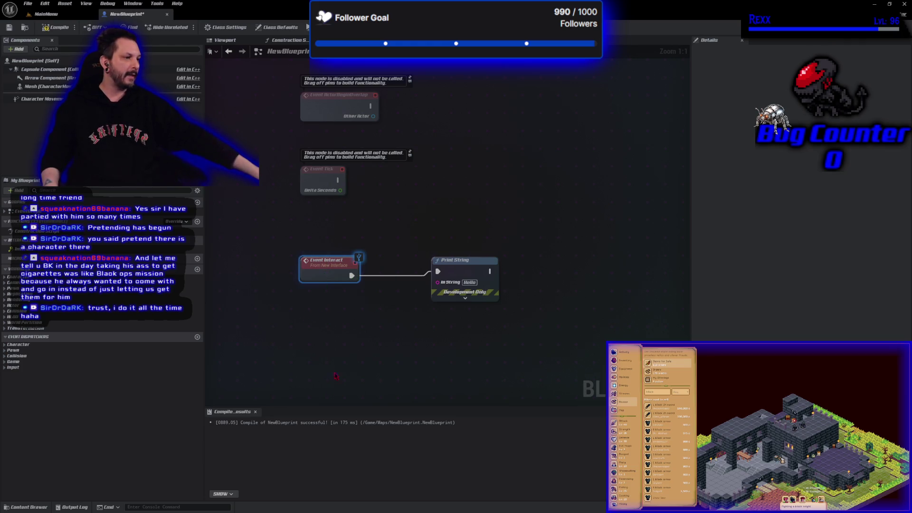
pyautogui.moveTo(471, 274)
pyautogui.mouseDown()
pyautogui.moveTo(469, 190)
pyautogui.moveTo(482, 189)
pyautogui.mouseUp()
pyautogui.click(323, 274)
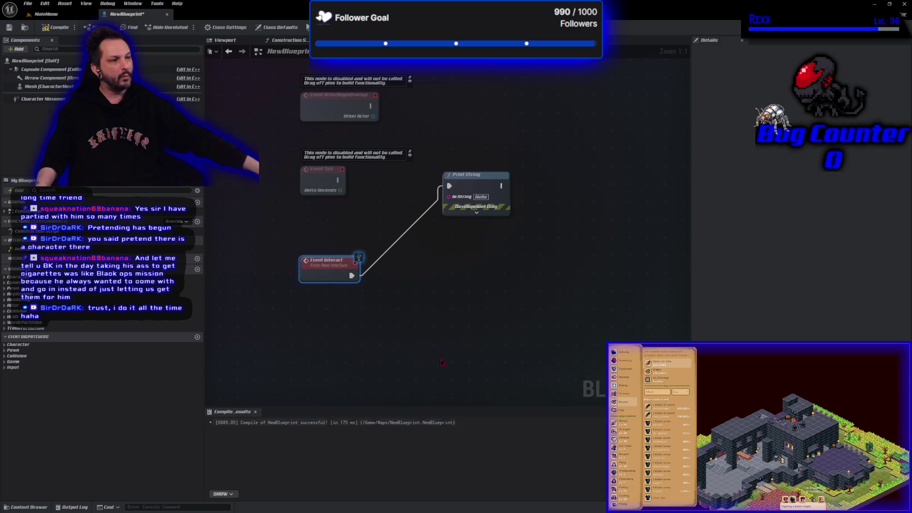
pyautogui.moveTo(404, 321); pyautogui.dragTo(269, 229)
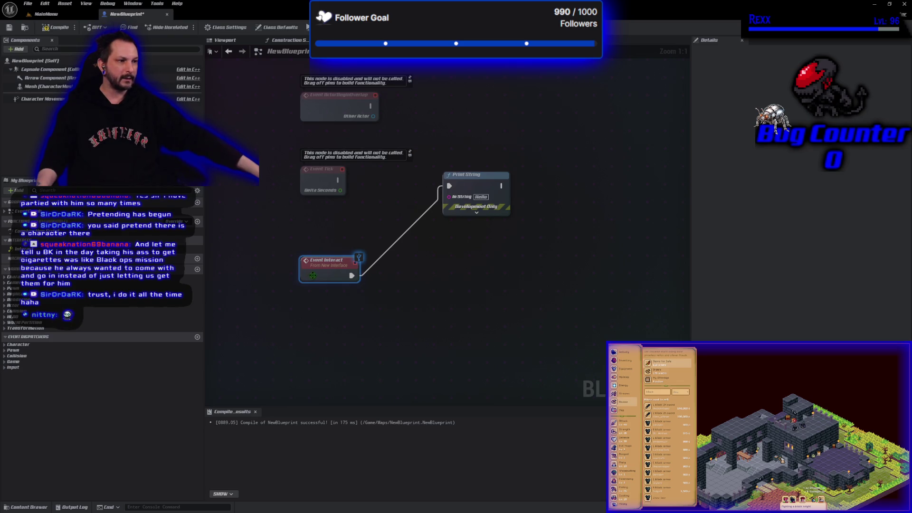
pyautogui.moveTo(477, 176)
pyautogui.mouseDown()
pyautogui.moveTo(530, 229)
pyautogui.moveTo(540, 260)
pyautogui.moveTo(551, 156)
pyautogui.moveTo(458, 202)
pyautogui.mouseUp()
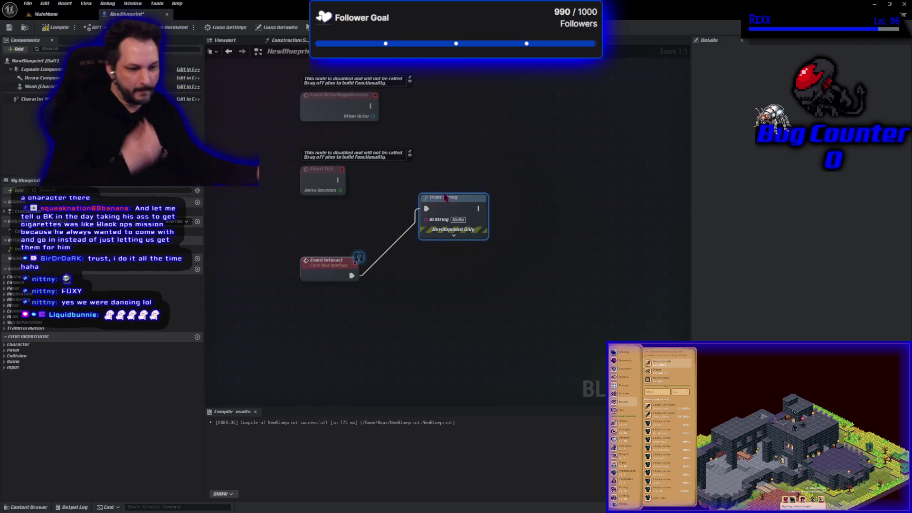
# - Deselect the Print String node and close the NewBlueprint editor tab
pyautogui.click(460, 319)
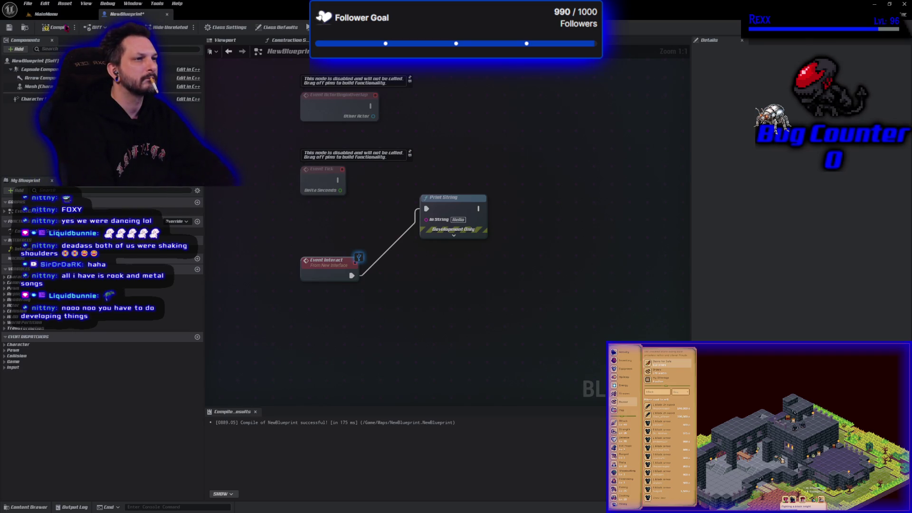
pyautogui.middleClick(138, 15)
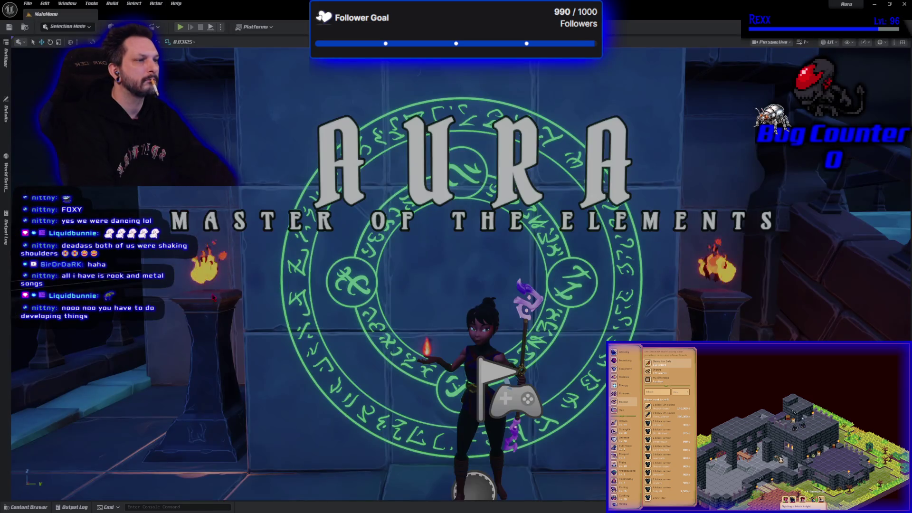
# - Delete the NewBlueprint and NewInterface assets from the Maps folder
pyautogui.click(26, 507)
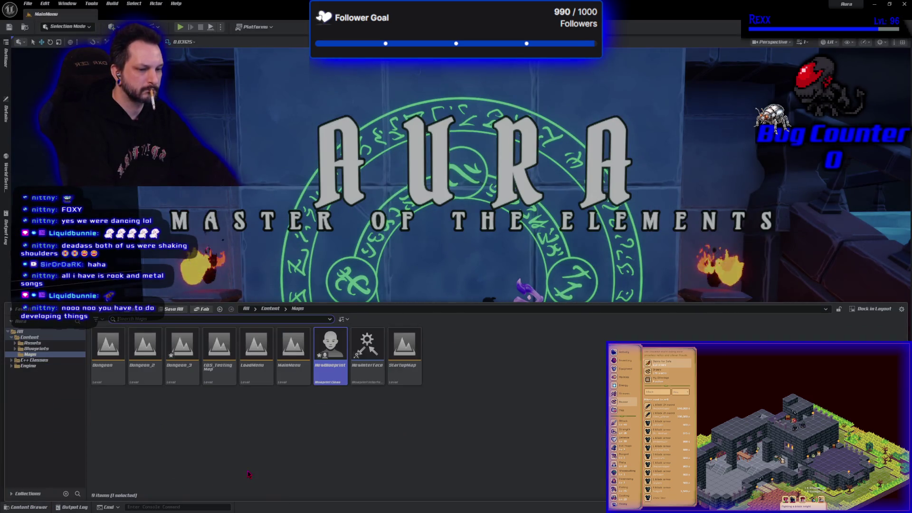
pyautogui.click(385, 452)
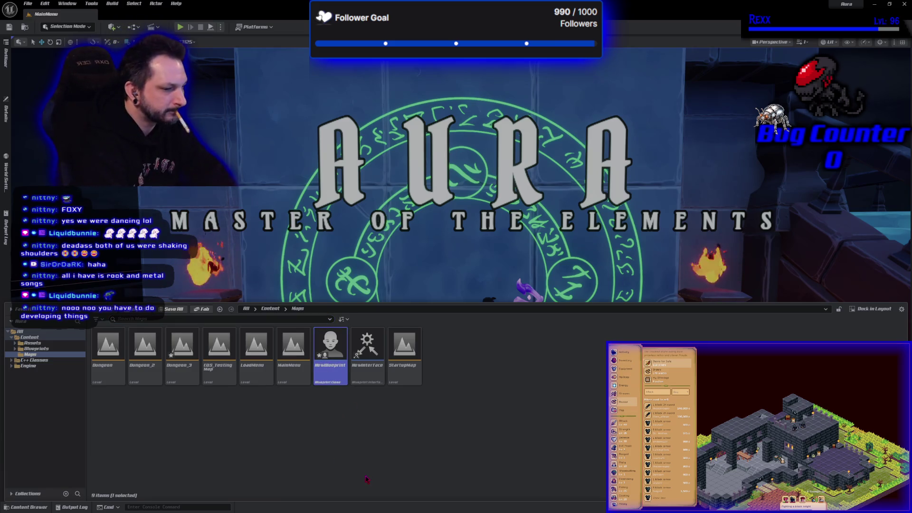
pyautogui.press('Delete')
pyautogui.click(405, 376)
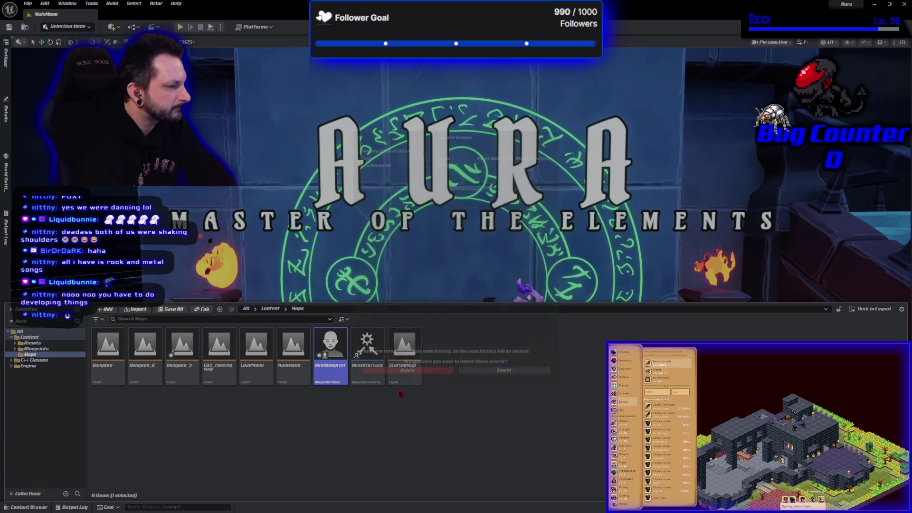
pyautogui.click(339, 372)
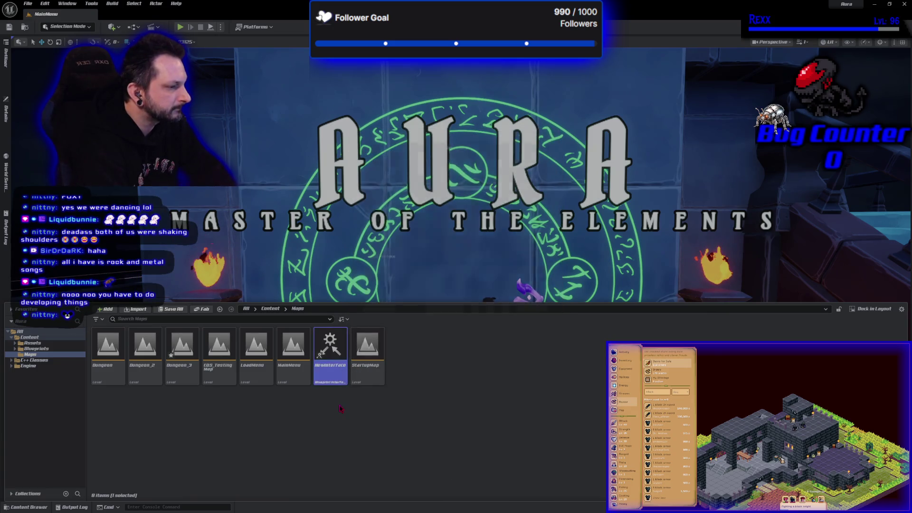
pyautogui.press('Delete')
pyautogui.click(397, 376)
# - Open the Dungeon_3 level, saving pending changes when prompted
pyautogui.click(185, 371)
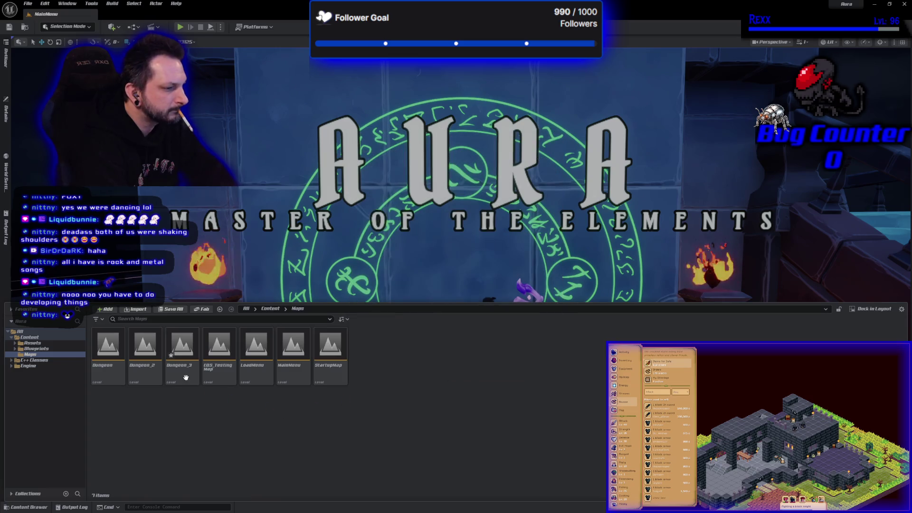
pyautogui.hotkey('ctrl', 's')
pyautogui.click(479, 341)
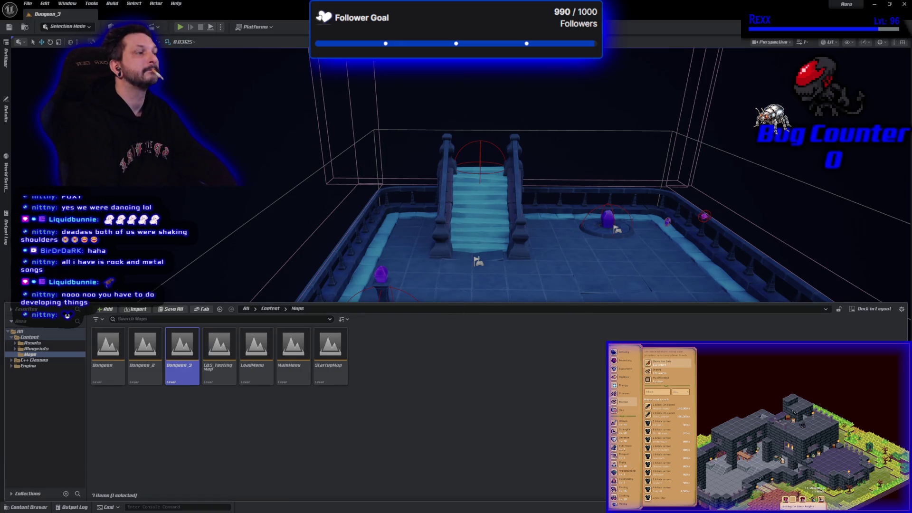
# - Delete the staircase, the purple pillars and the small pink markers from the Dungeon_3 room
pyautogui.click(439, 190)
pyautogui.scroll(-8, 439, 190)
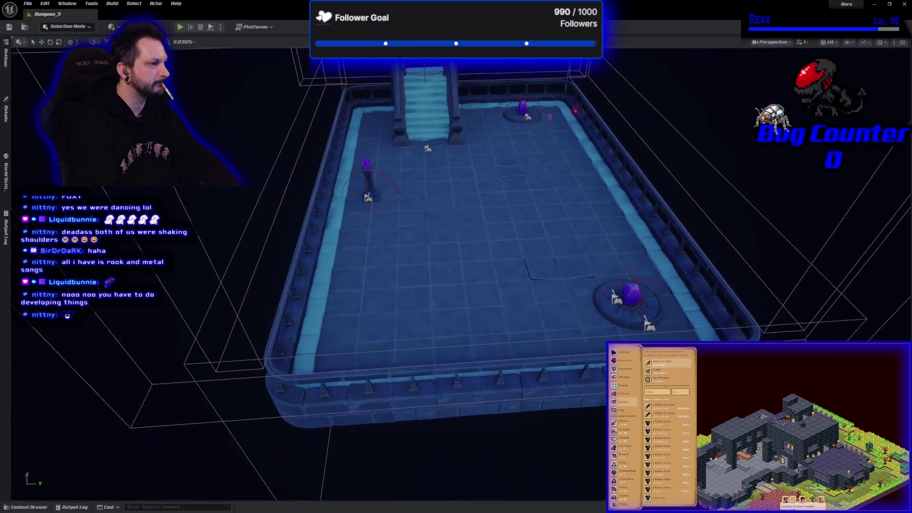
pyautogui.click(412, 123)
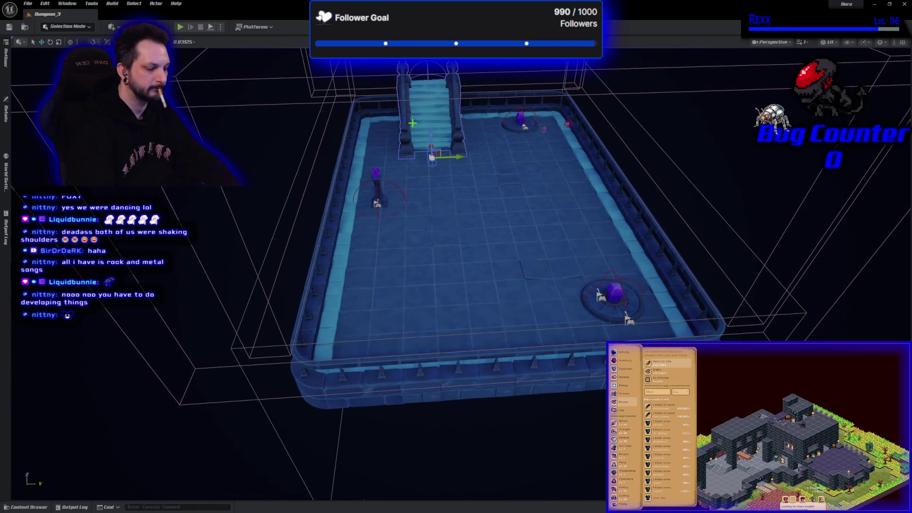
pyautogui.press('Delete')
pyautogui.click(376, 195)
pyautogui.press('Delete')
pyautogui.click(520, 119)
pyautogui.press('Delete')
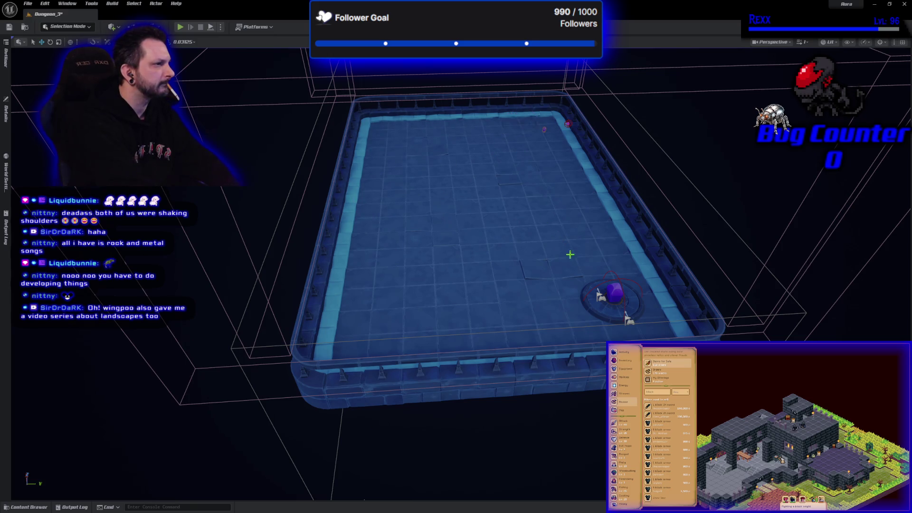
pyautogui.press('Delete')
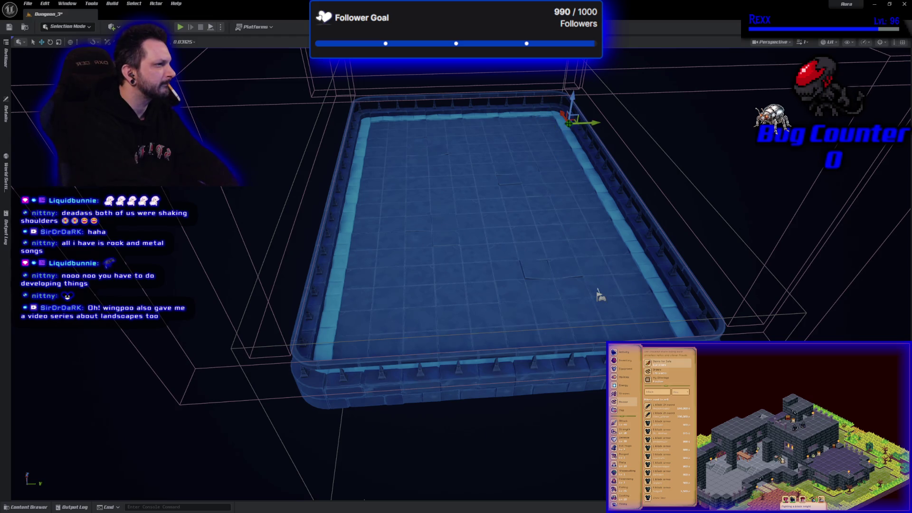
pyautogui.press('Delete')
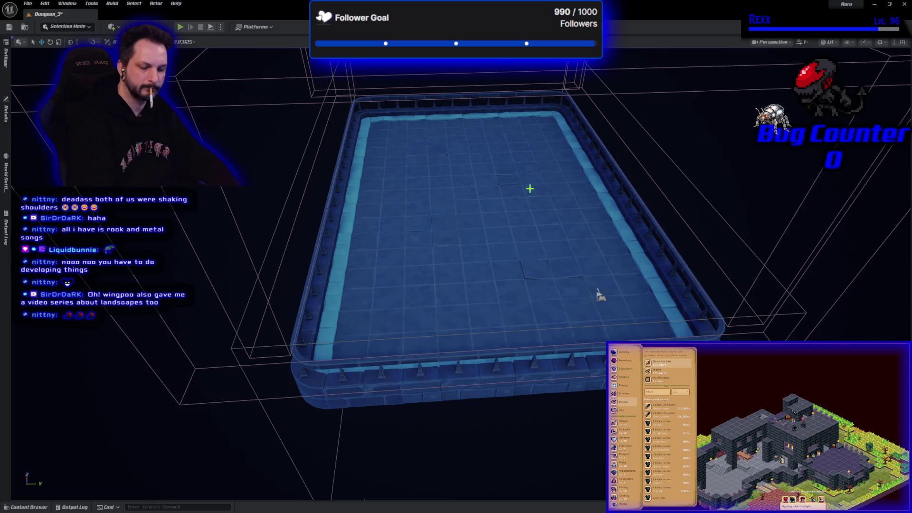
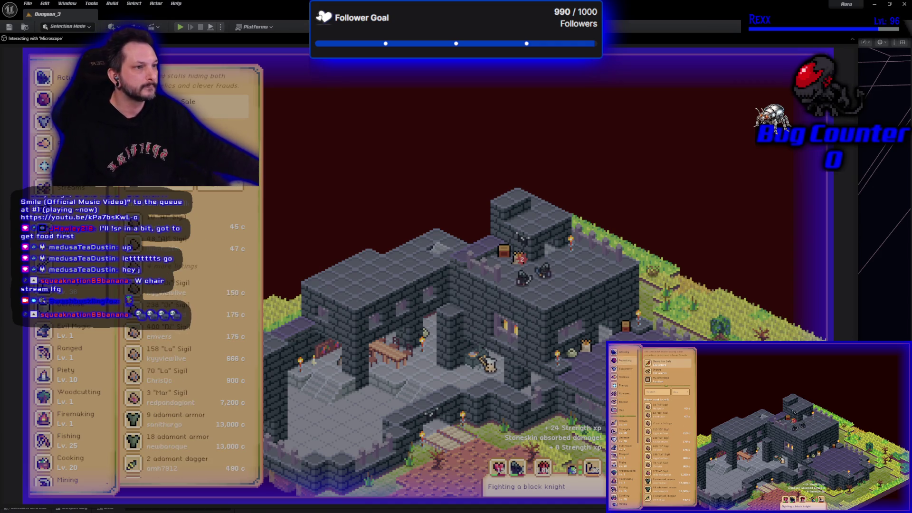
# - Check Activity & Loot, view the character's equipment and stats, then exit the game
pyautogui.click(67, 285)
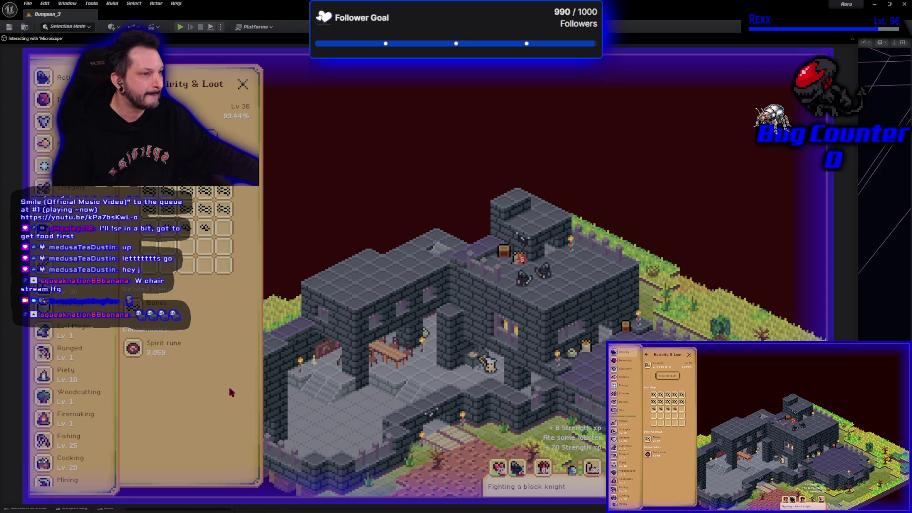
pyautogui.click(43, 121)
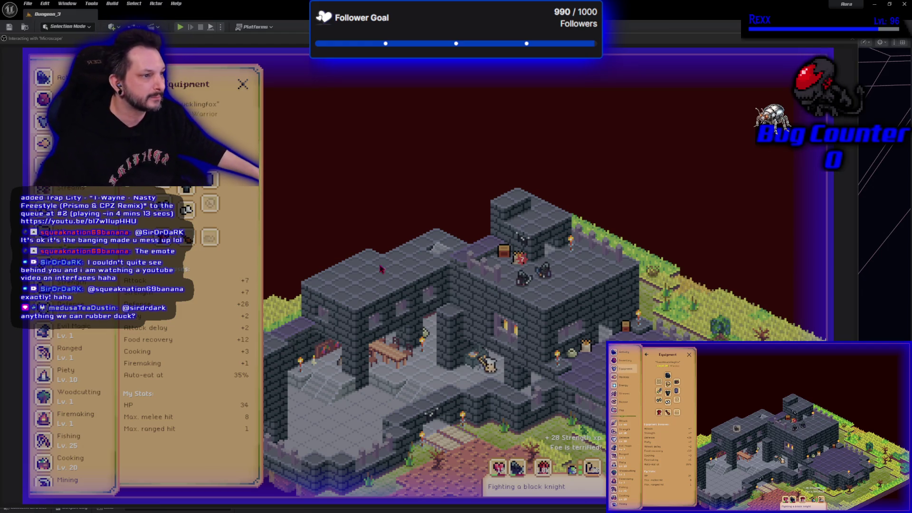
pyautogui.press('Escape')
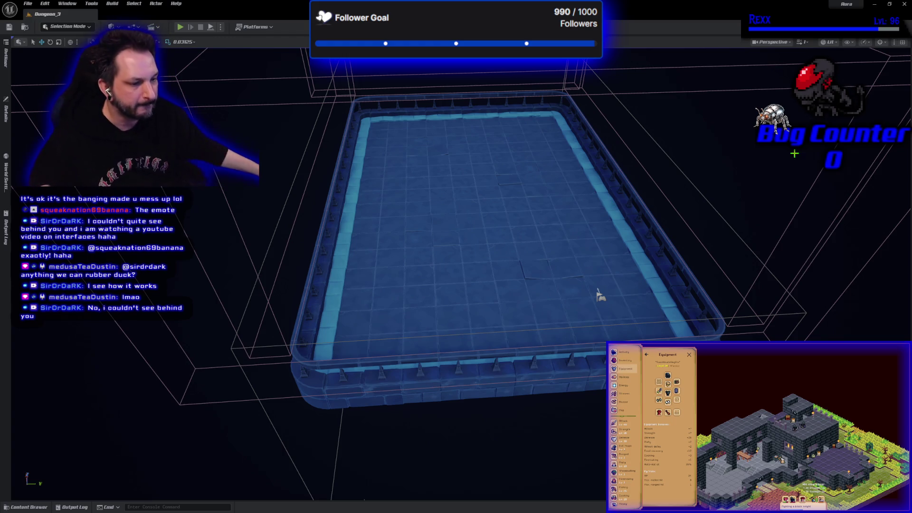
# - Show the Maps folder listing Dungeon_3 and the other maps in the content drawer
pyautogui.click(26, 507)
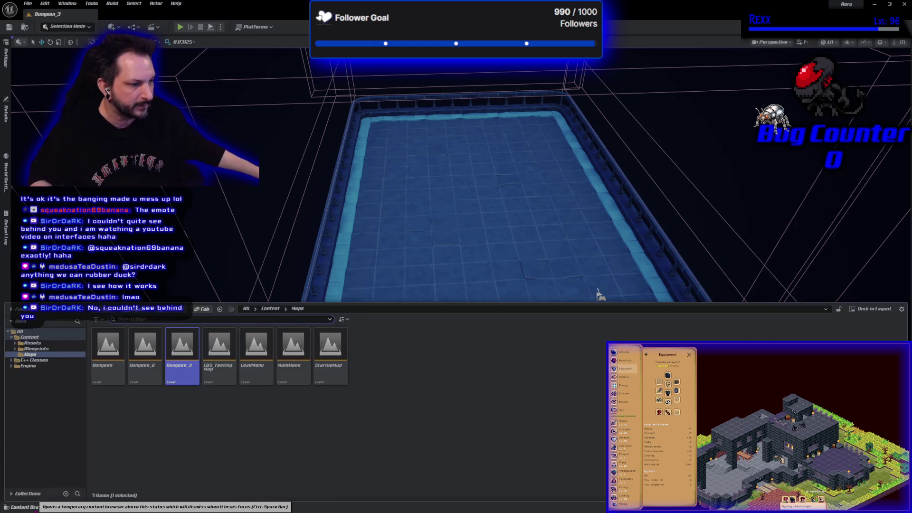
# - Create a new Blueprint Interface asset named NewInterface in the Maps folder
pyautogui.click(180, 455)
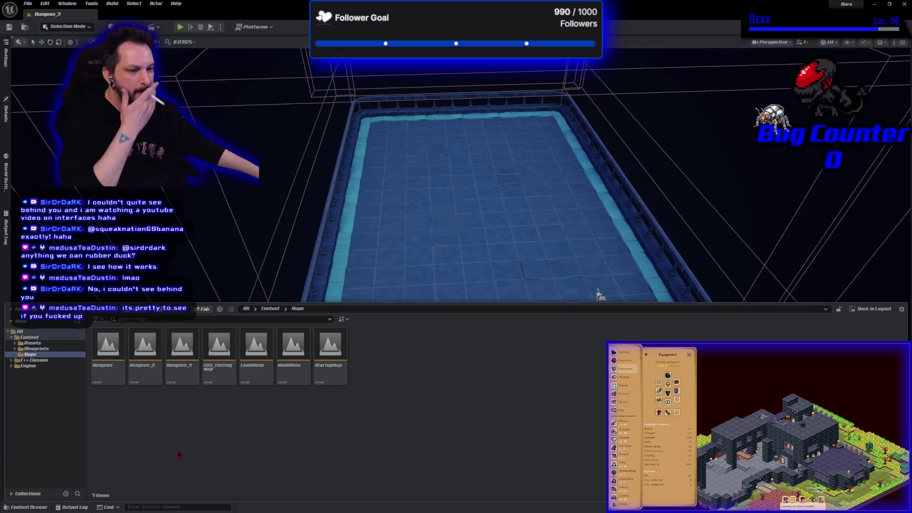
pyautogui.rightClick(419, 368)
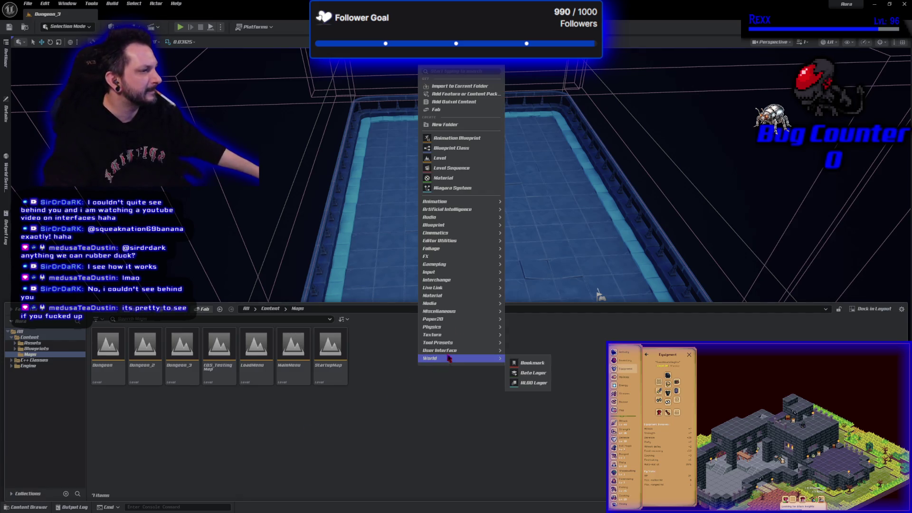
pyautogui.moveTo(475, 226)
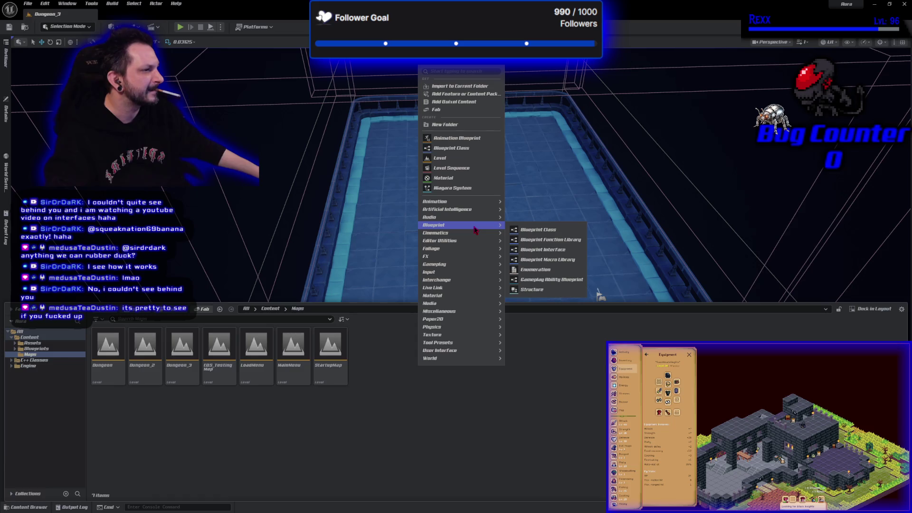
pyautogui.click(541, 249)
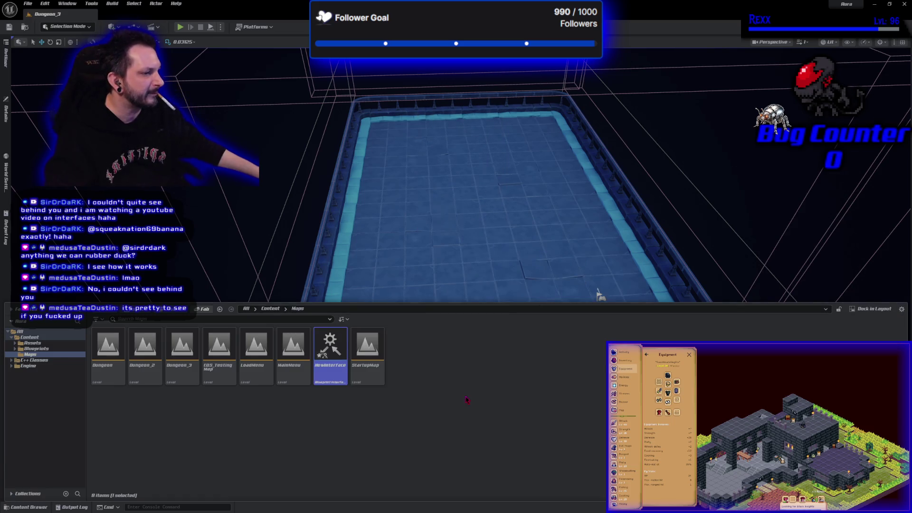
# - Create a Character-based Blueprint class keeping the default name NewBlueprint
pyautogui.rightClick(455, 366)
pyautogui.click(487, 145)
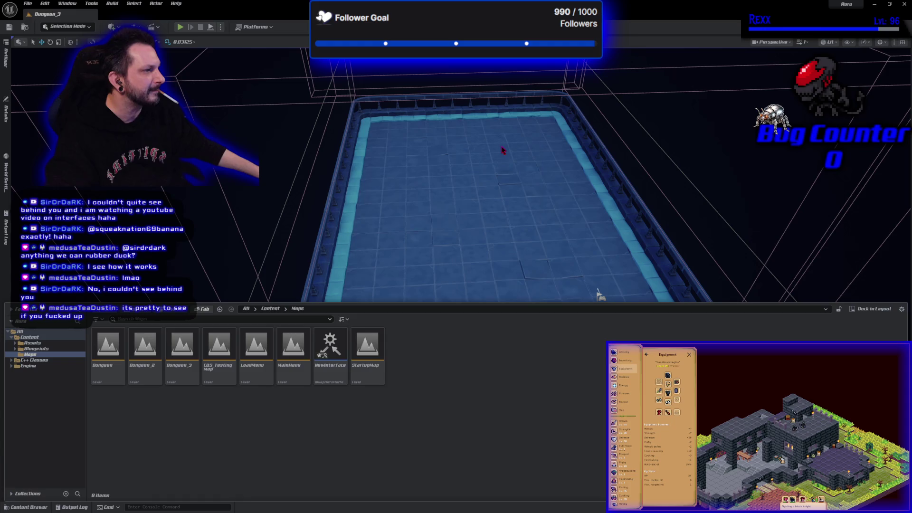
pyautogui.click(390, 221)
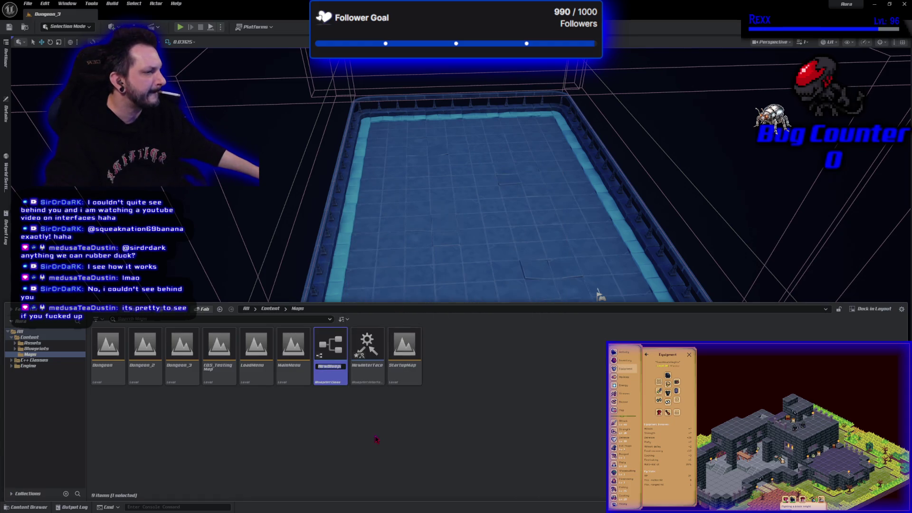
pyautogui.click(362, 376)
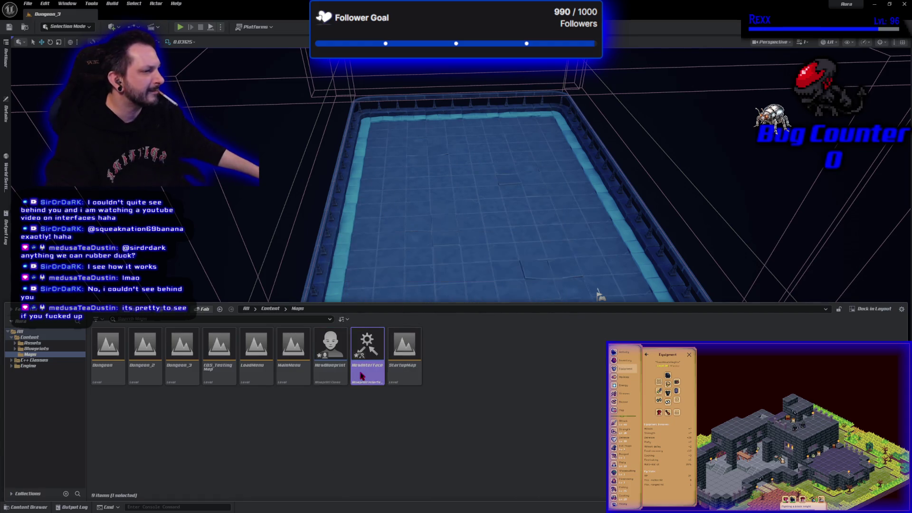
pyautogui.doubleClick(362, 376)
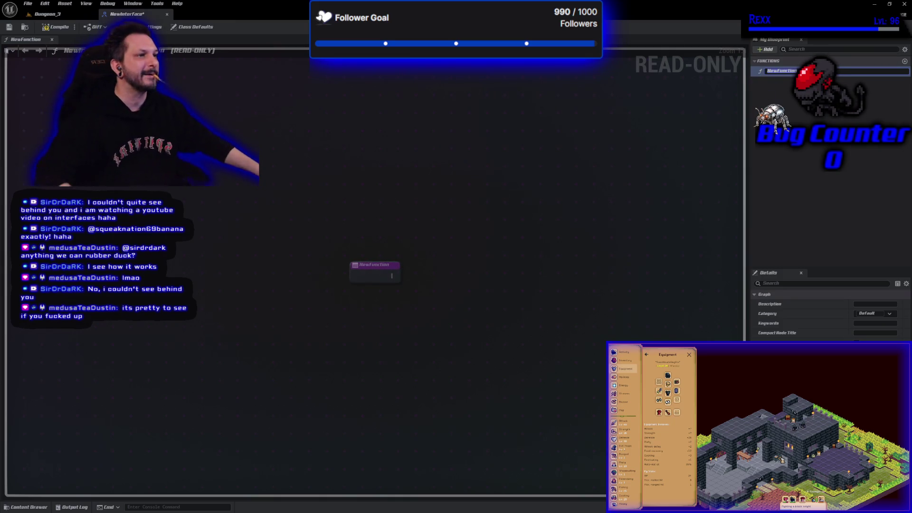
# - Restore the NewInterface editor window down and drag its corner to enlarge it
pyautogui.press('super+Down')
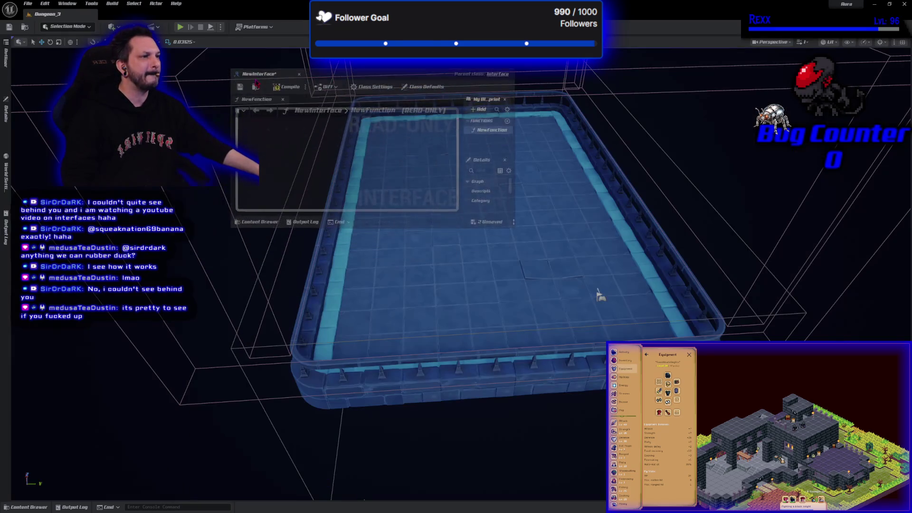
pyautogui.moveTo(516, 240)
pyautogui.mouseDown()
pyautogui.moveTo(554, 383)
pyautogui.moveTo(628, 443)
pyautogui.moveTo(596, 488)
pyautogui.mouseUp()
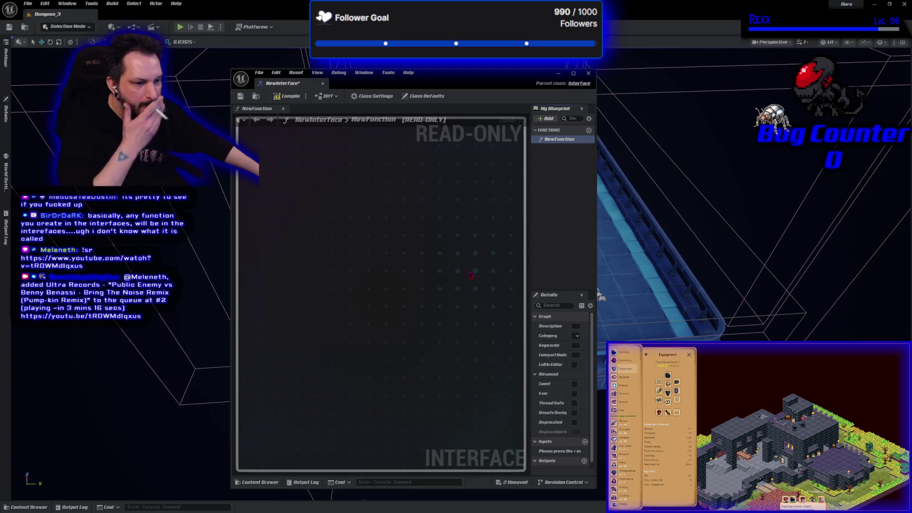
pyautogui.click(556, 166)
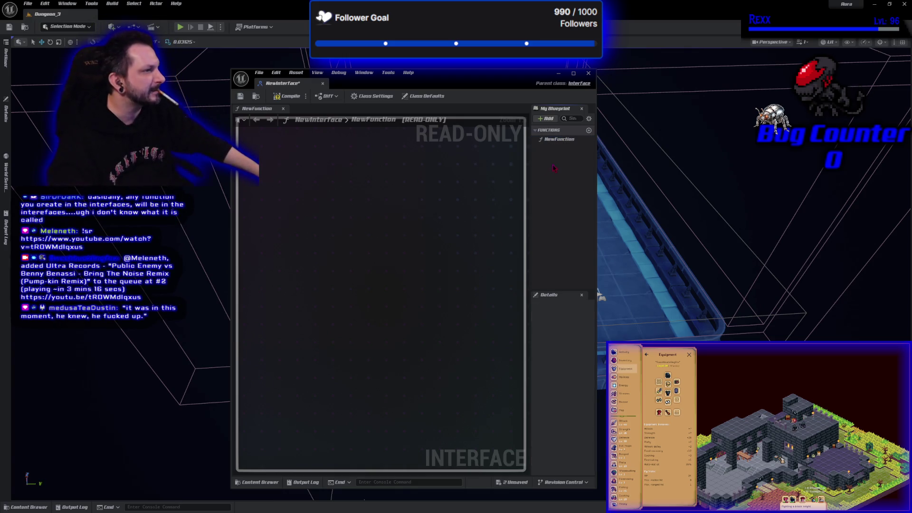
# - Rename NewFunction to Interact, compile NewInterface, and bring up the content browser
pyautogui.click(550, 142)
pyautogui.click(550, 141)
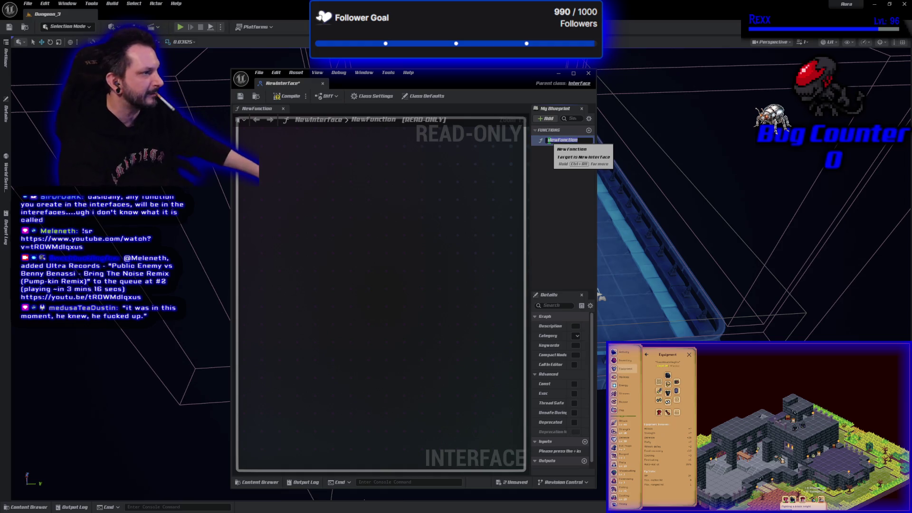
pyautogui.write('Interac')
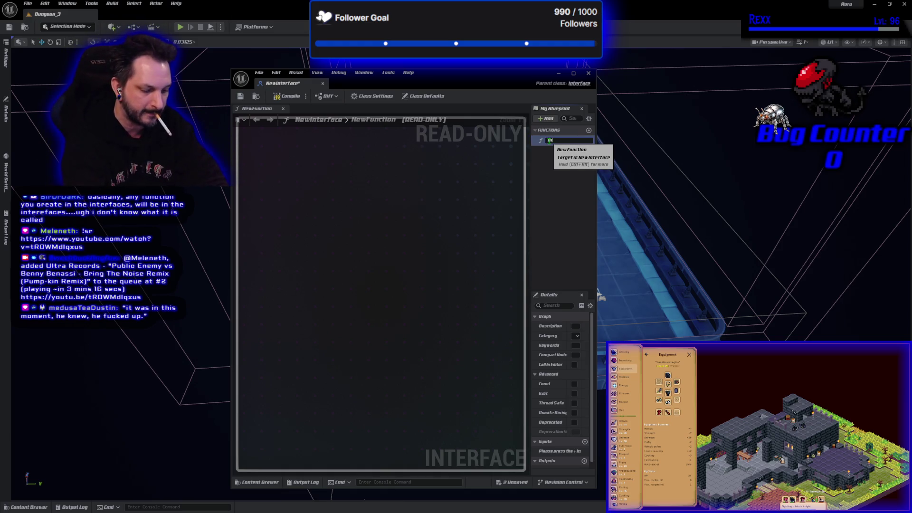
pyautogui.write('t')
pyautogui.press('Return')
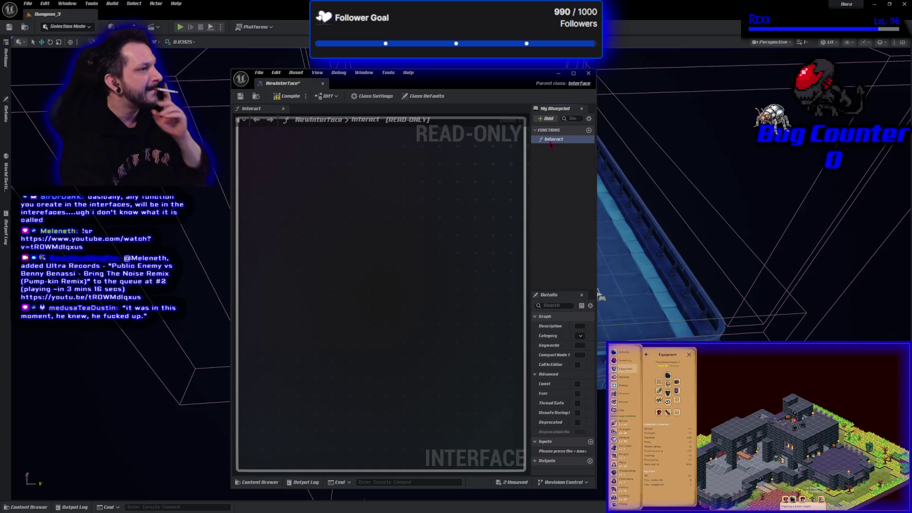
pyautogui.click(283, 96)
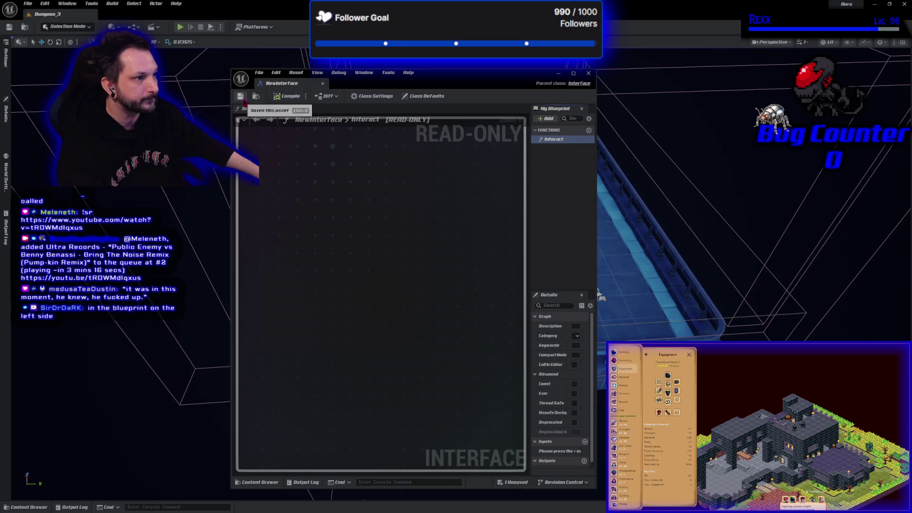
pyautogui.click(29, 507)
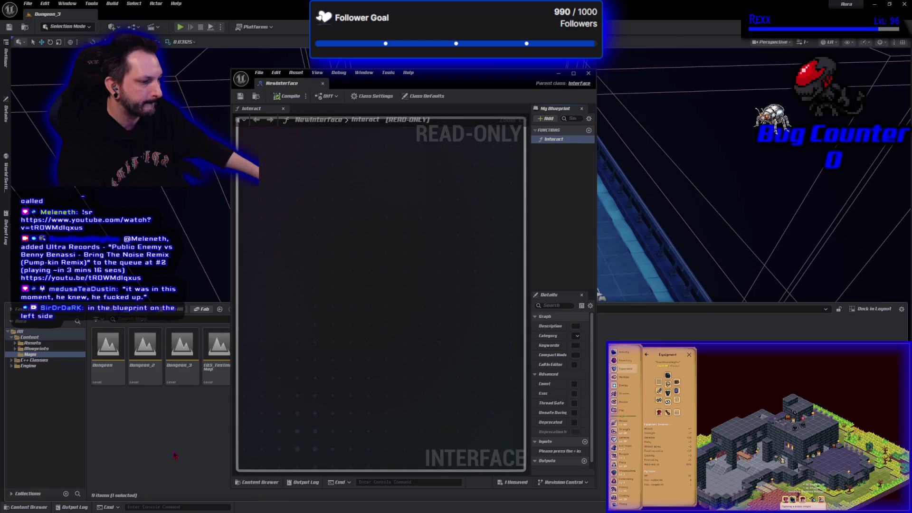
pyautogui.click(259, 482)
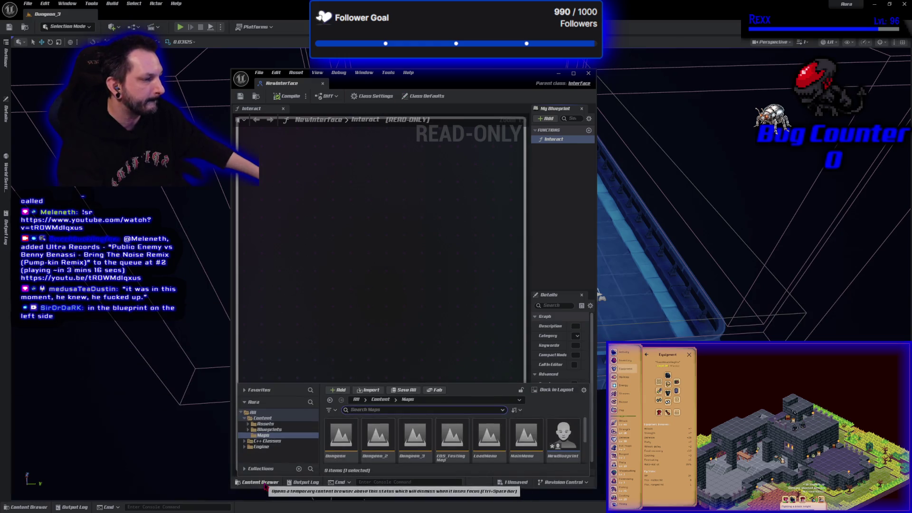
# - Open NewBlueprint from the Maps folder and show its Class Settings
pyautogui.scroll(-2, 571, 457)
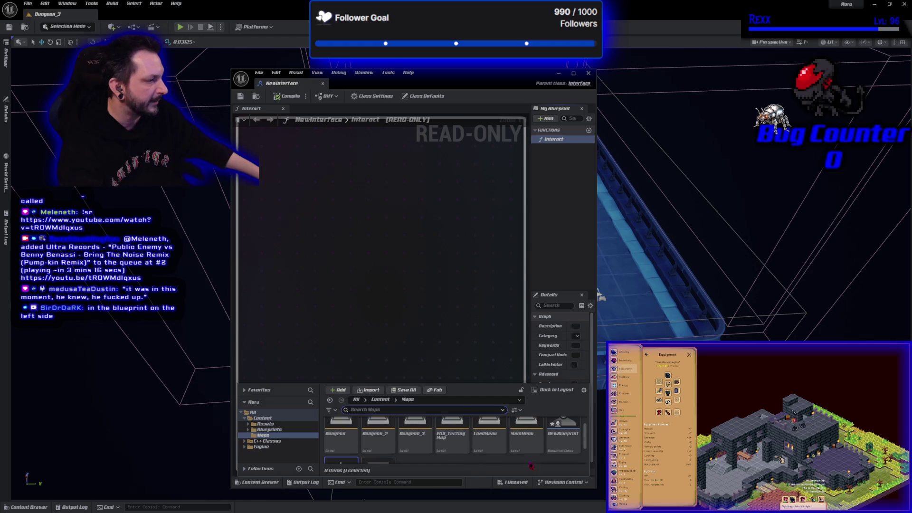
pyautogui.click(565, 448)
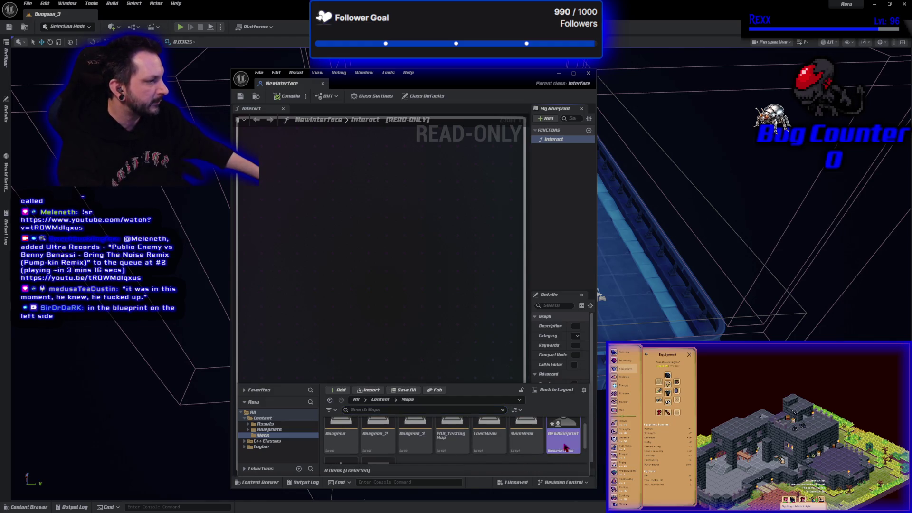
pyautogui.doubleClick(566, 448)
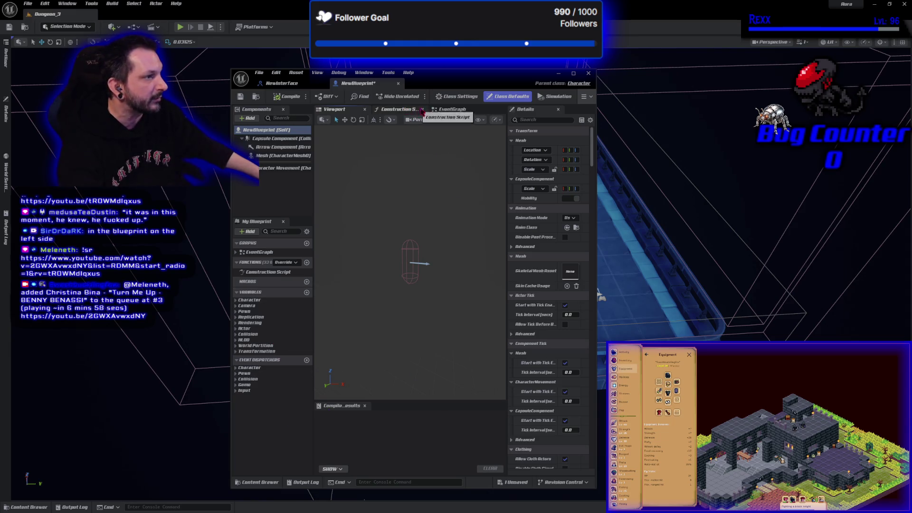
pyautogui.click(456, 97)
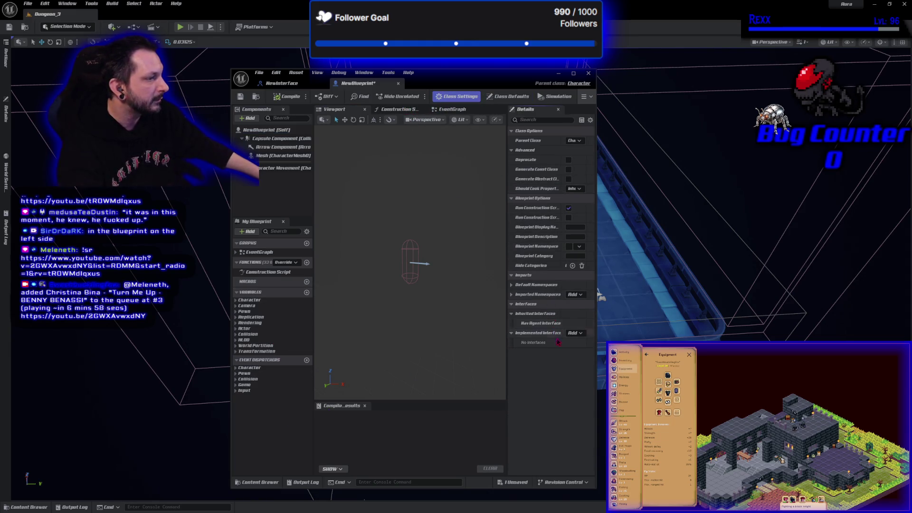
# - Add New Interface to NewBlueprint's implemented interfaces, compile, and add an Event Interact node
pyautogui.click(575, 333)
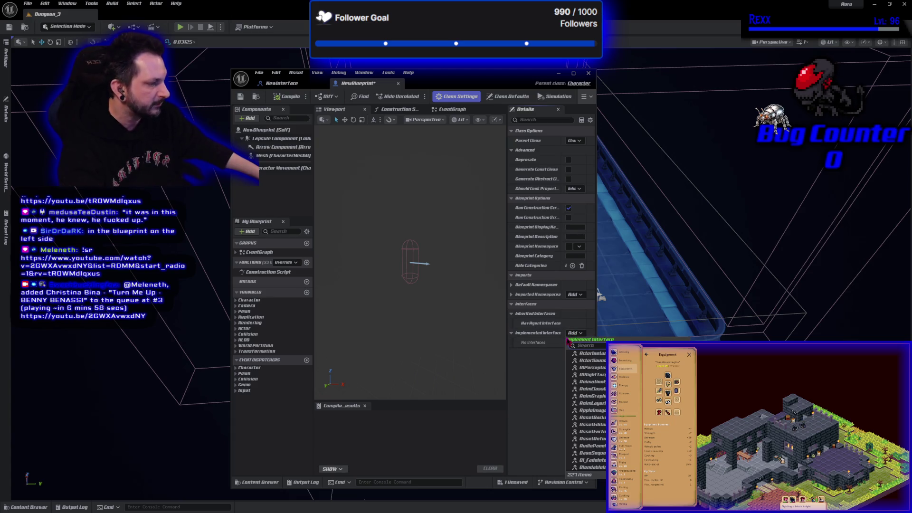
pyautogui.write('new')
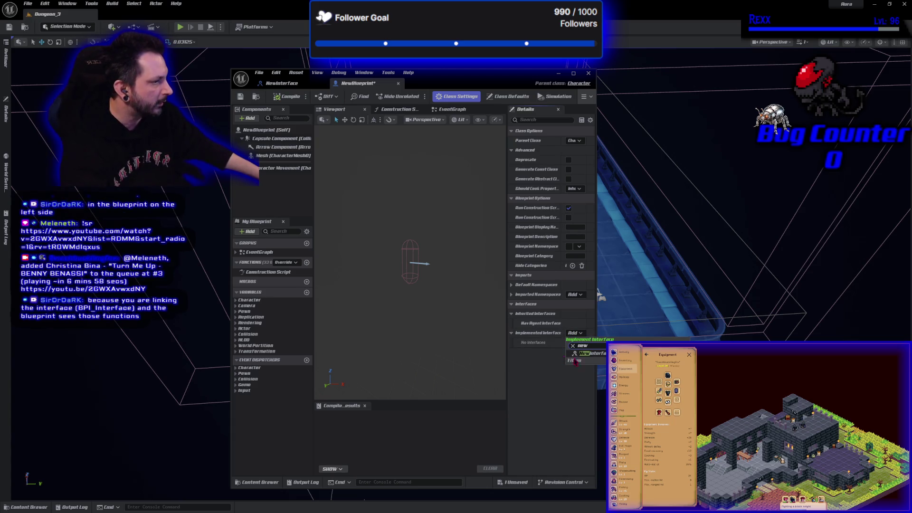
pyautogui.click(589, 354)
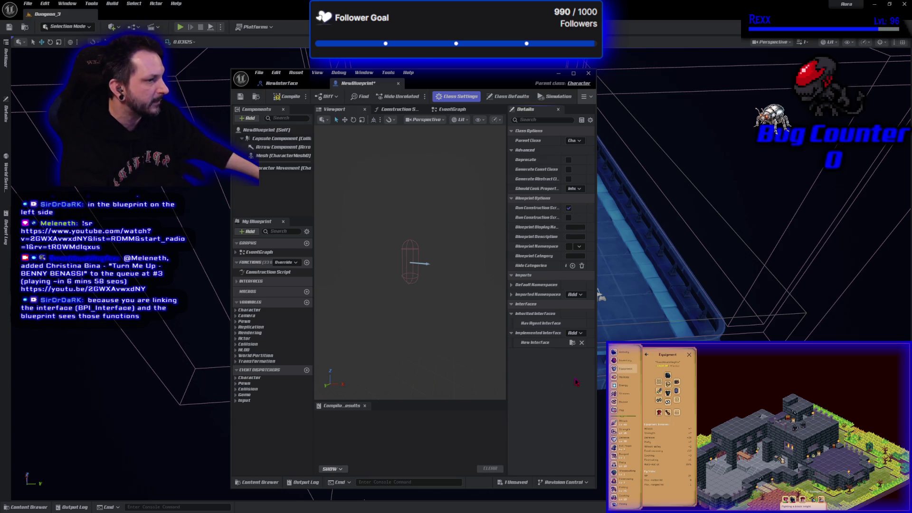
pyautogui.click(287, 96)
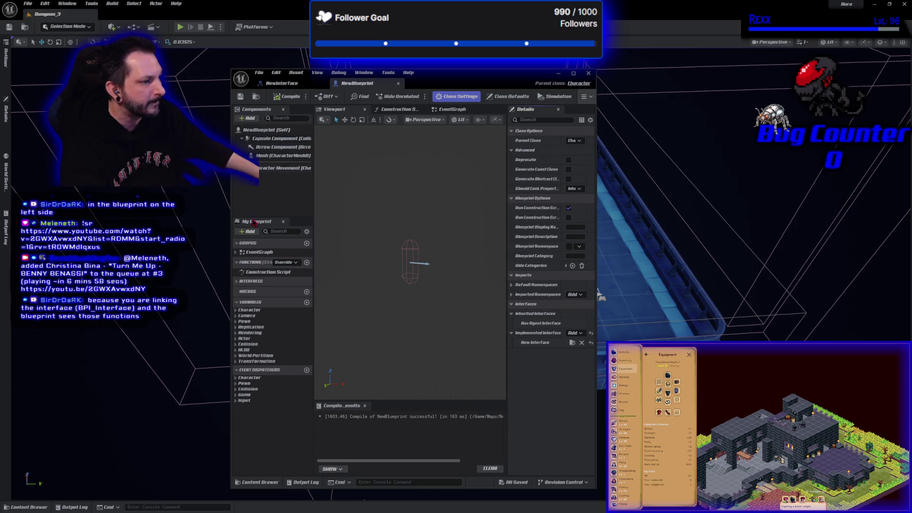
pyautogui.click(239, 282)
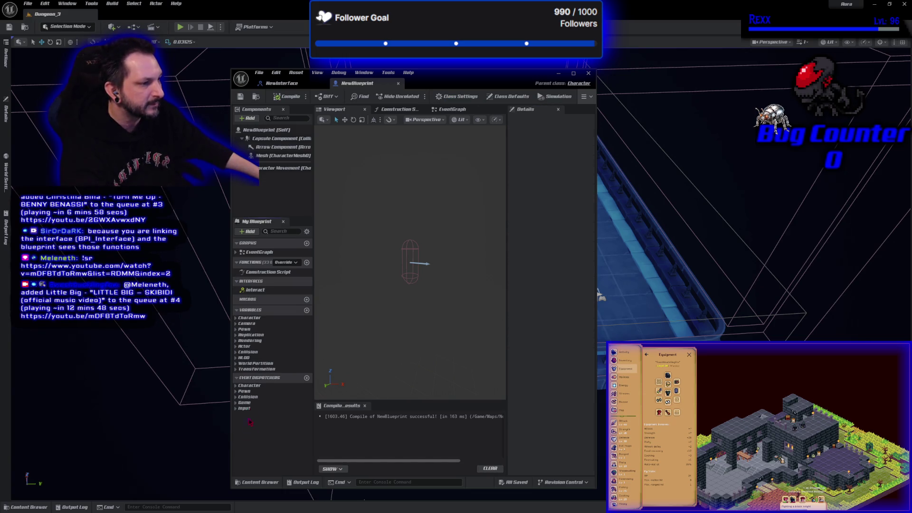
pyautogui.doubleClick(257, 290)
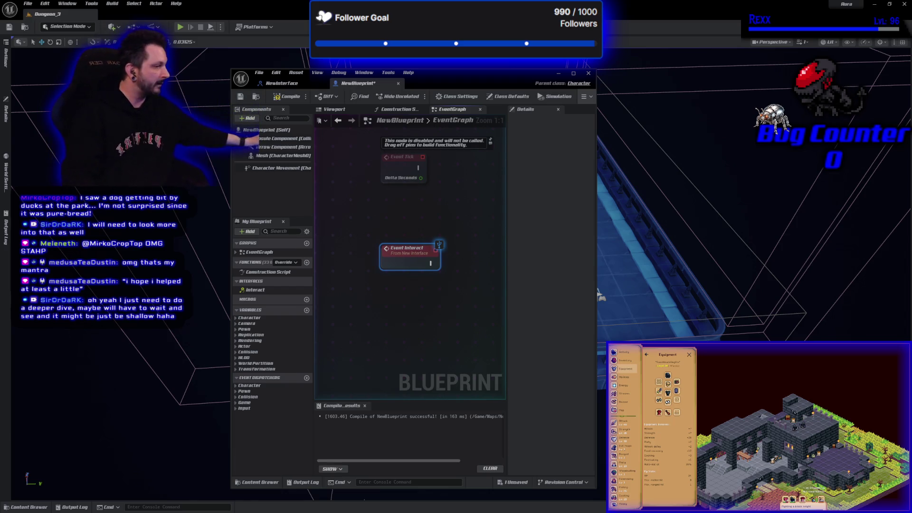
# - Deselect the Event Interact node in NewBlueprint's EventGraph
pyautogui.click(441, 328)
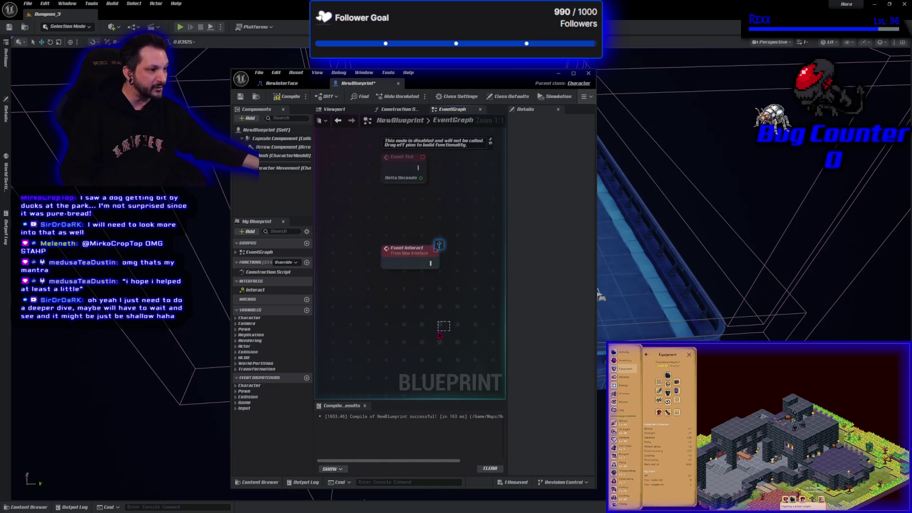
pyautogui.moveTo(431, 263); pyautogui.dragTo(471, 276)
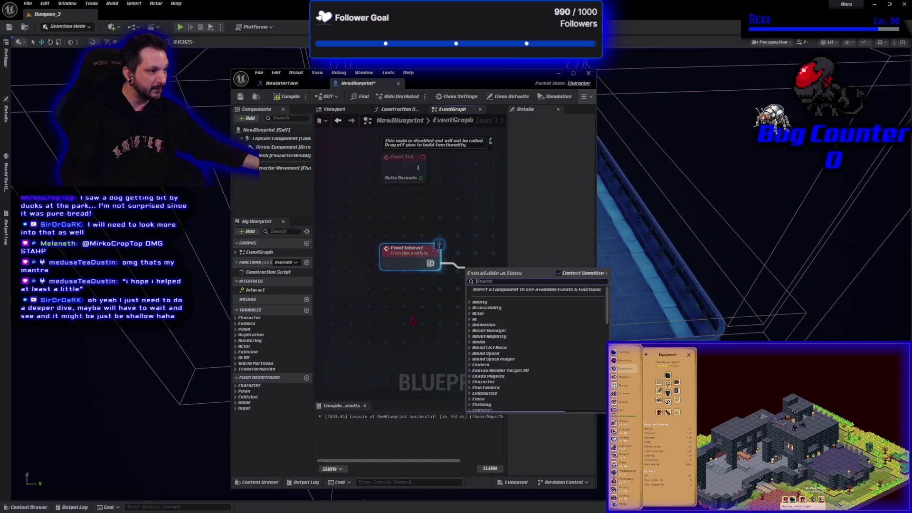
pyautogui.click(378, 332)
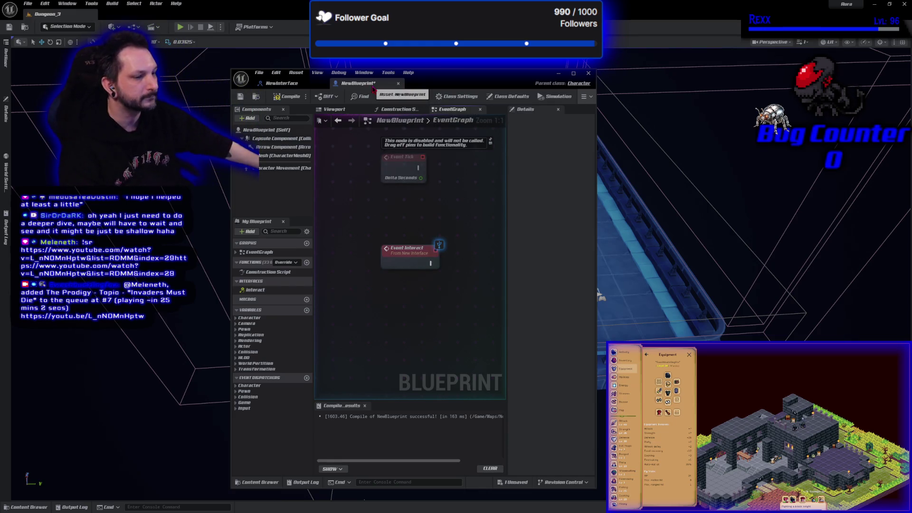
pyautogui.click(398, 83)
pyautogui.click(323, 84)
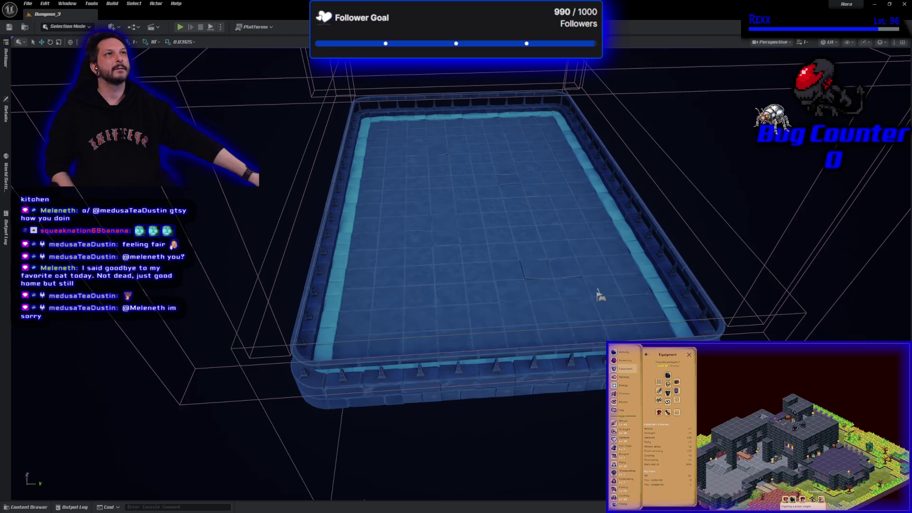
# - Select the floor piece near the upper-left of the dungeon floor
pyautogui.click(427, 178)
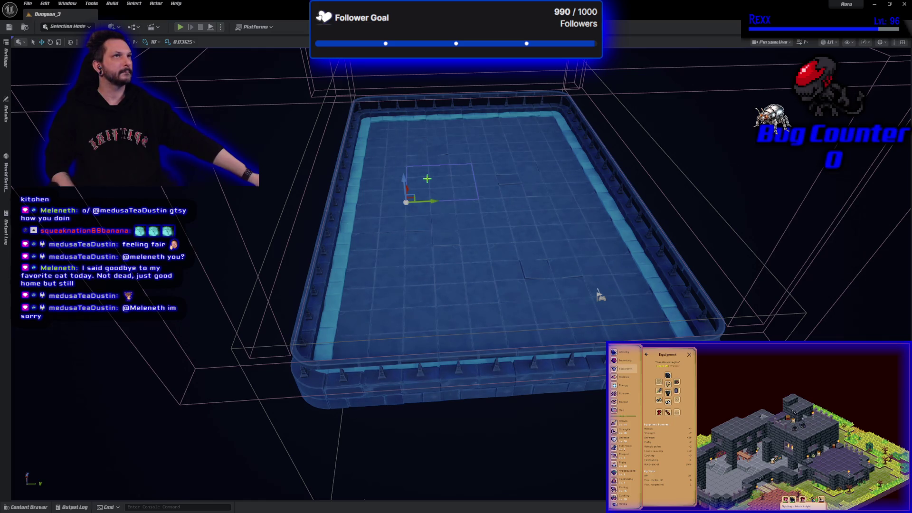
# - Move the selected floor piece up one tile toward the far edge
pyautogui.moveTo(427, 178); pyautogui.dragTo(424, 157)
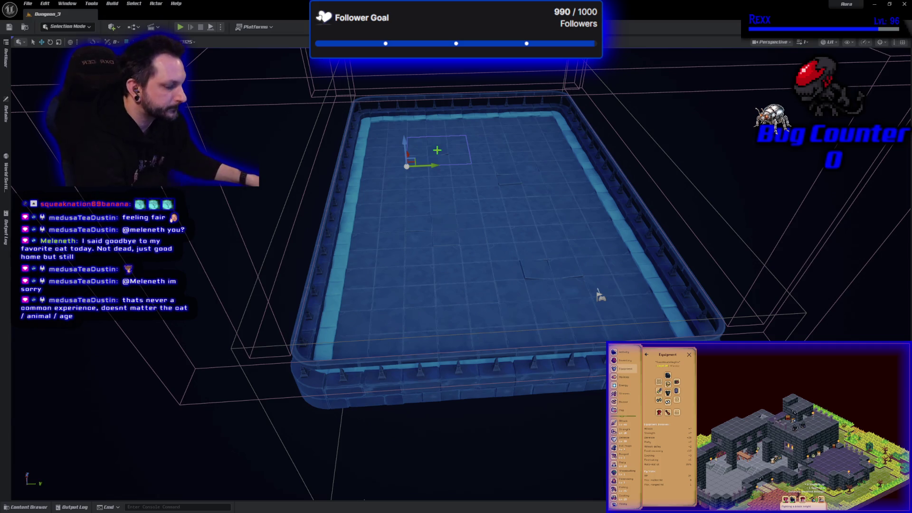
# - Delete the selected floor tile and the tile to its right, opening a square gap near the far wall
pyautogui.press('Delete')
pyautogui.click(485, 155)
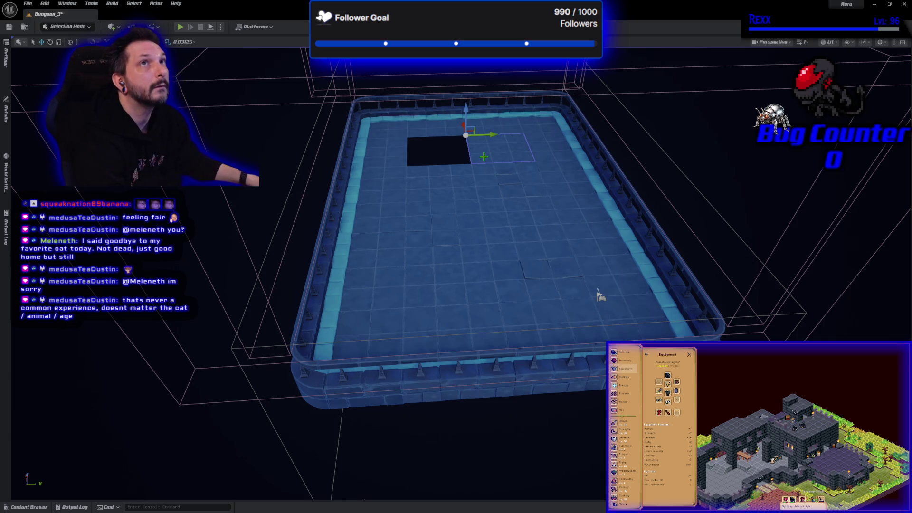
pyautogui.press('Delete')
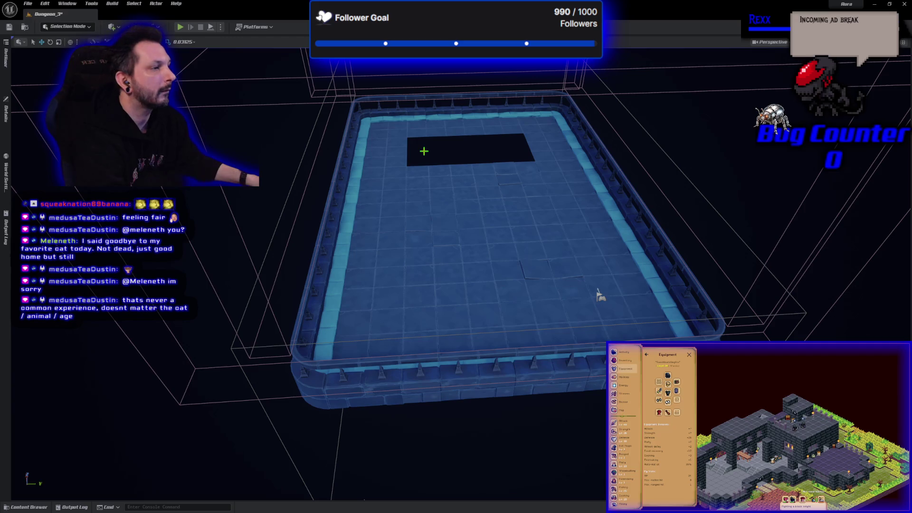
pyautogui.click(480, 142)
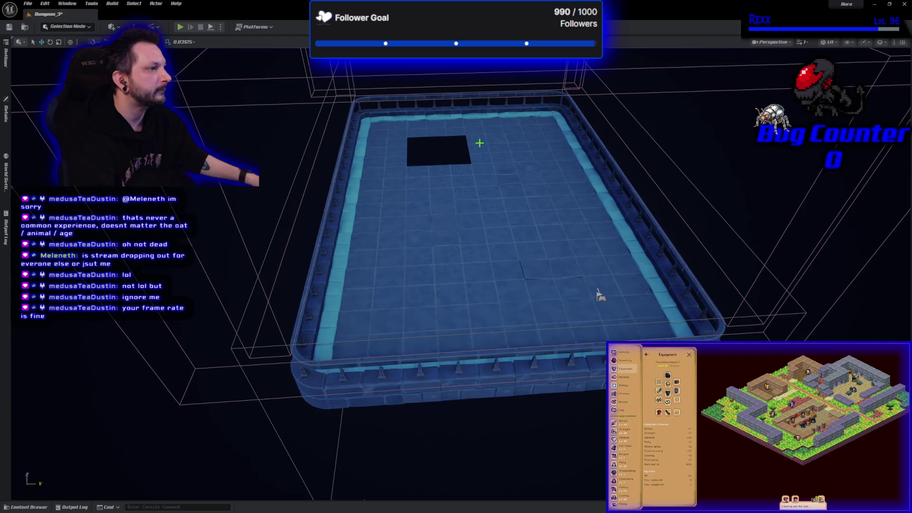
# - Delete the floor tile right of the gap so the opening grows by one tile
pyautogui.click(384, 156)
pyautogui.click(495, 151)
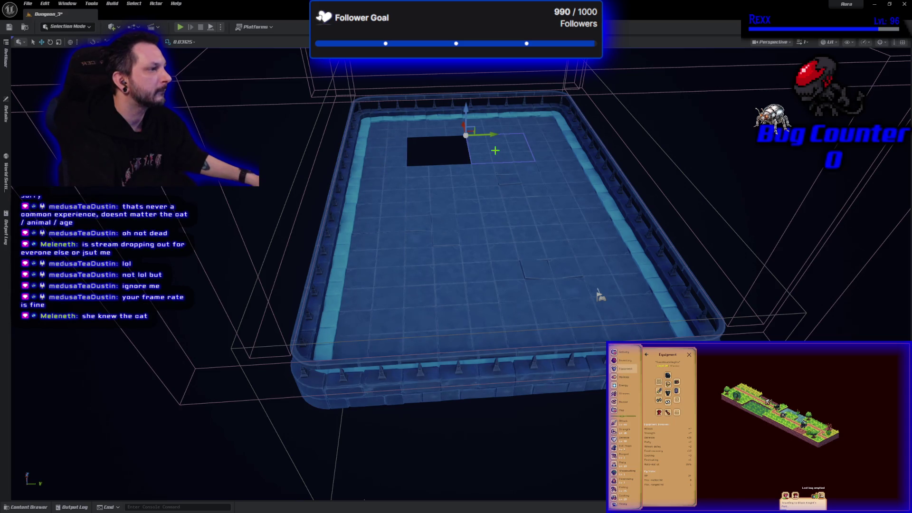
pyautogui.press('Delete')
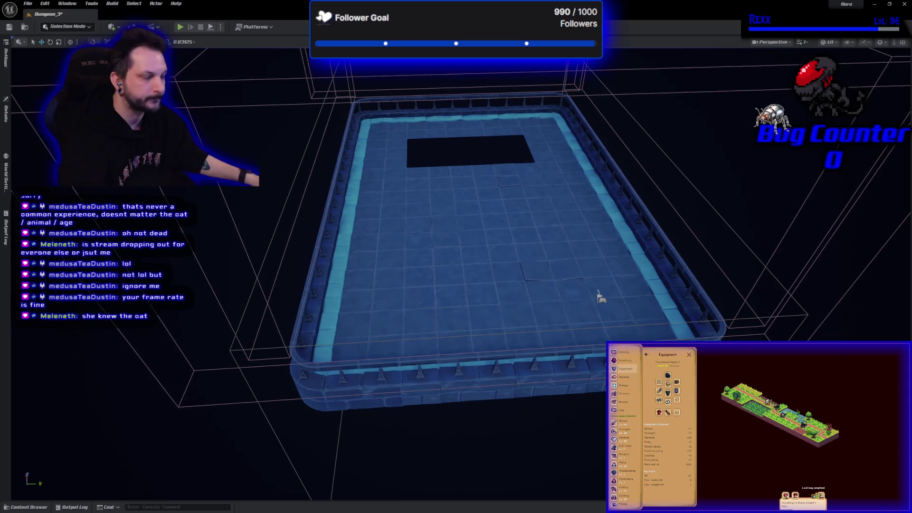
pyautogui.scroll(5, 472, 186)
pyautogui.scroll(6, 472, 186)
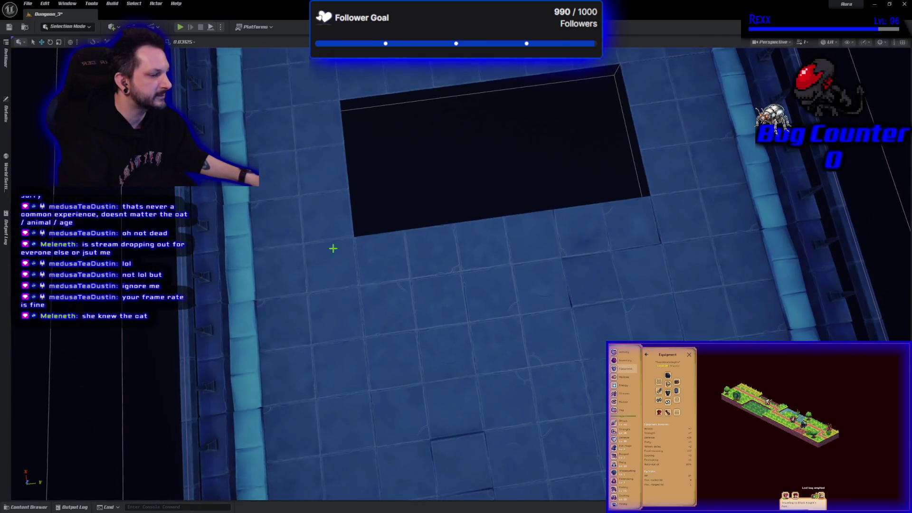
# - Drag the SM_Stairs mesh from the Content Drawer's Assets > Dungeon folder onto the floor opening
pyautogui.click(26, 507)
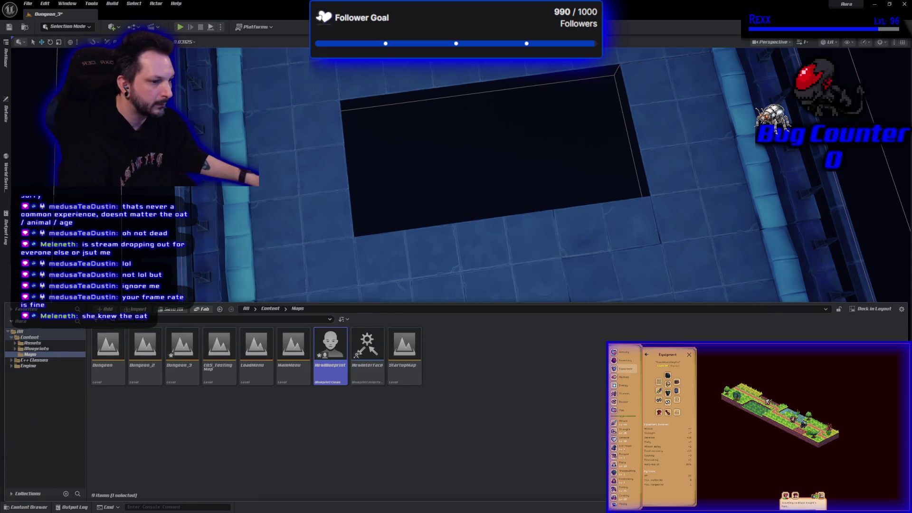
pyautogui.click(33, 342)
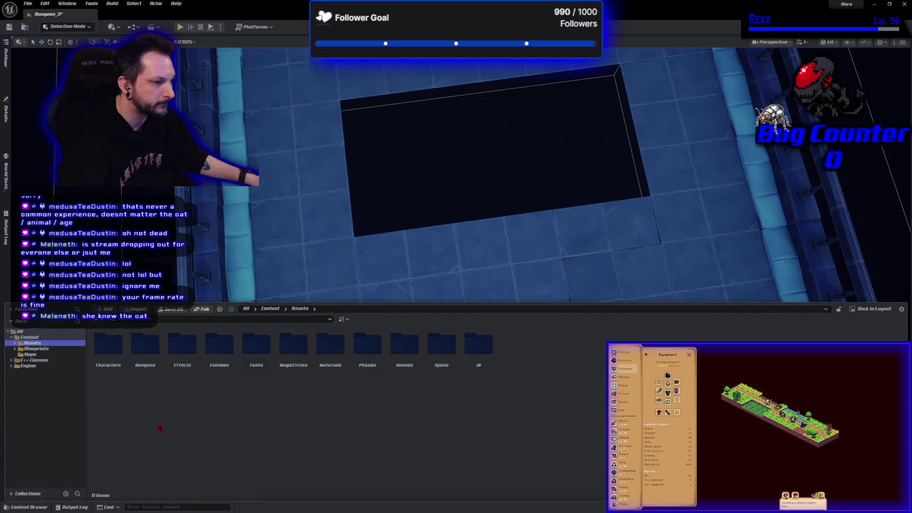
pyautogui.doubleClick(145, 344)
pyautogui.scroll(-1, 422, 431)
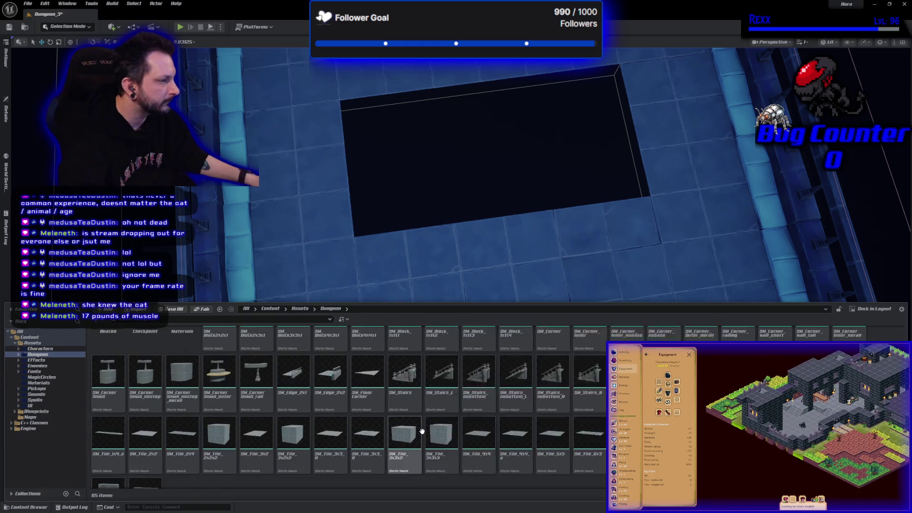
pyautogui.moveTo(422, 431)
pyautogui.mouseDown()
pyautogui.moveTo(400, 430)
pyautogui.moveTo(444, 197)
pyautogui.moveTo(408, 287)
pyautogui.mouseUp()
pyautogui.scroll(-3, 434, 287)
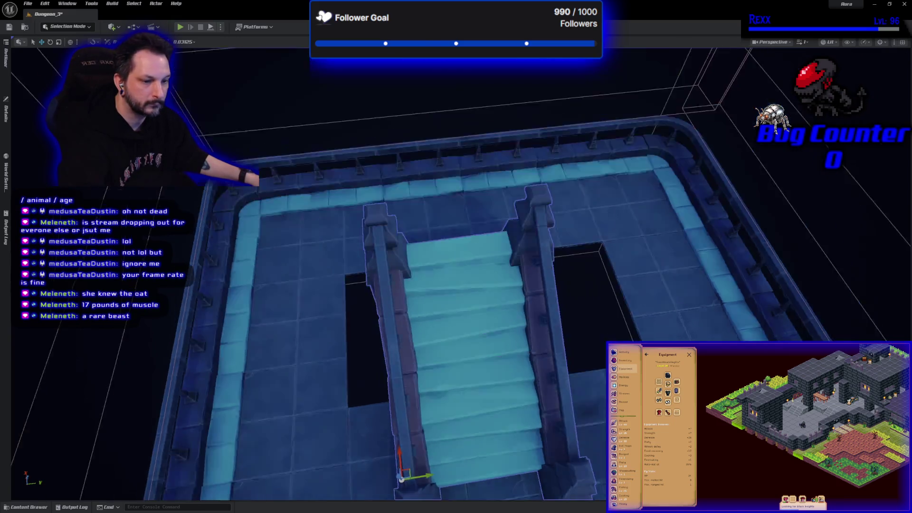
pyautogui.scroll(3, 476, 273)
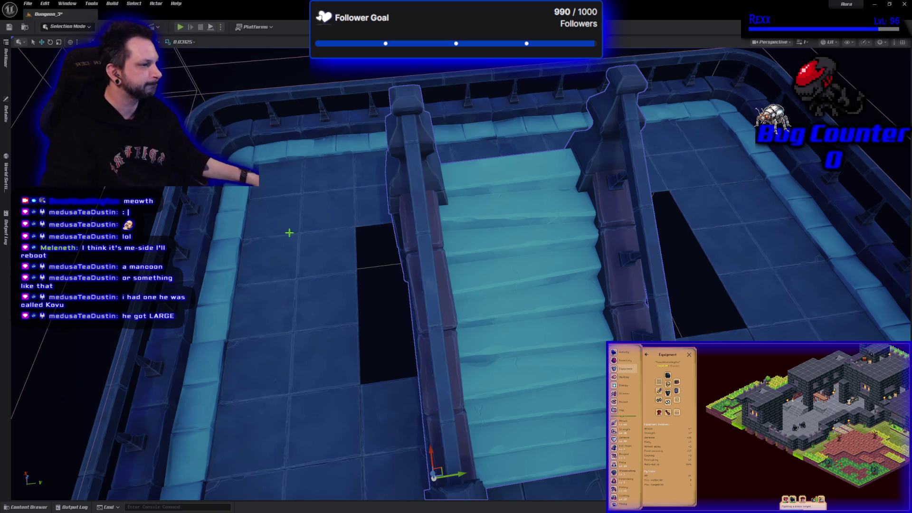
pyautogui.moveTo(433, 455); pyautogui.dragTo(407, 371)
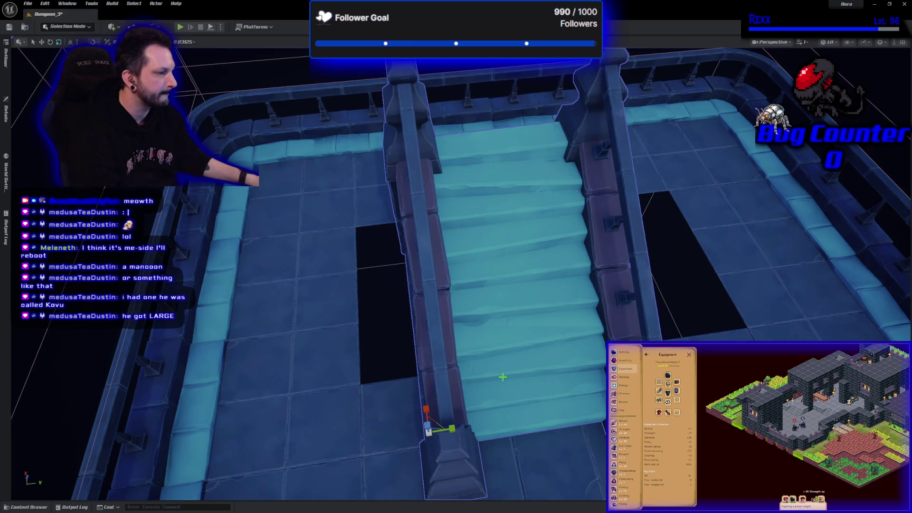
# - Rotate the staircase 90 degrees and move it over the floor opening
pyautogui.press('e')
pyautogui.moveTo(464, 446)
pyautogui.mouseDown()
pyautogui.moveTo(471, 425)
pyautogui.moveTo(468, 446)
pyautogui.mouseUp()
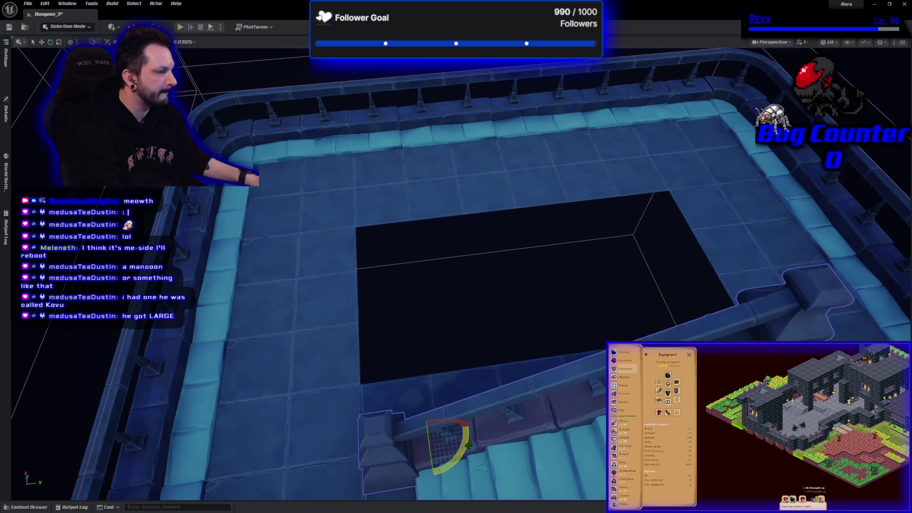
pyautogui.press('w')
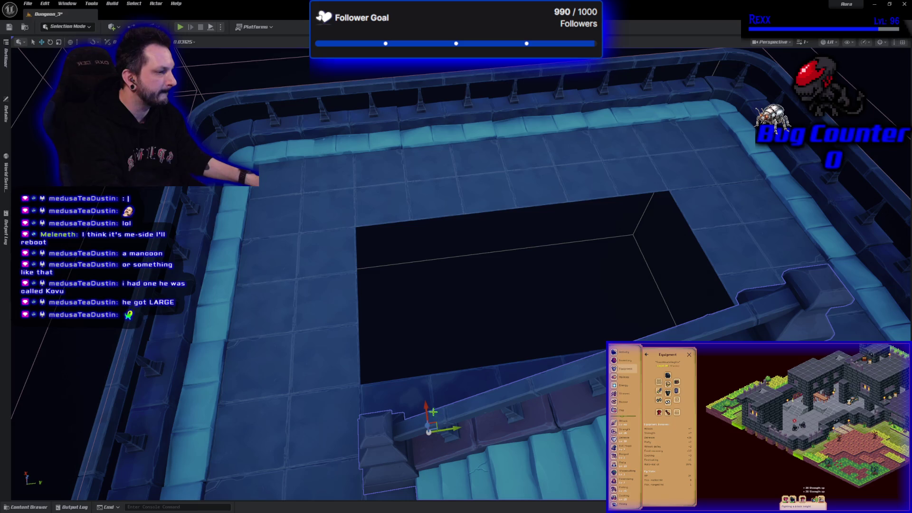
pyautogui.moveTo(425, 395)
pyautogui.mouseDown()
pyautogui.moveTo(400, 219)
pyautogui.moveTo(385, 200)
pyautogui.mouseUp()
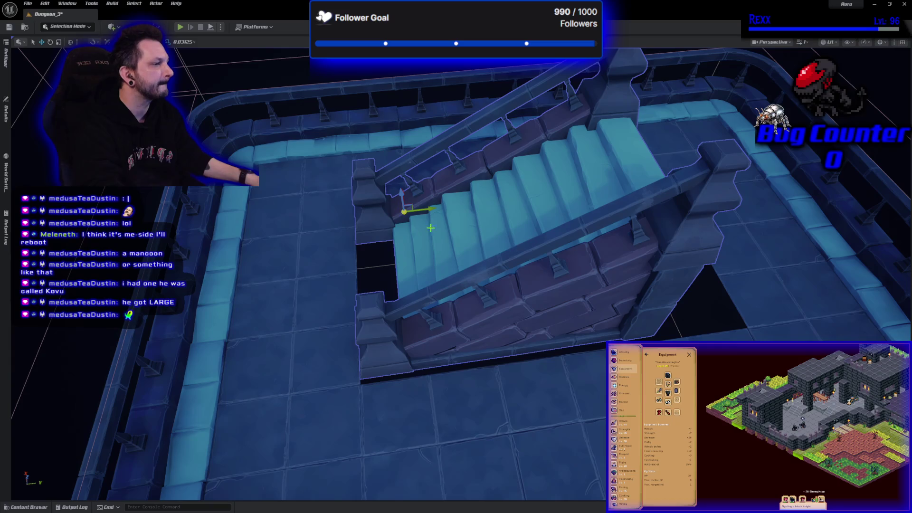
# - Slide the staircase sideways against one side of the opening and check its fit from above
pyautogui.moveTo(430, 228); pyautogui.dragTo(430, 285)
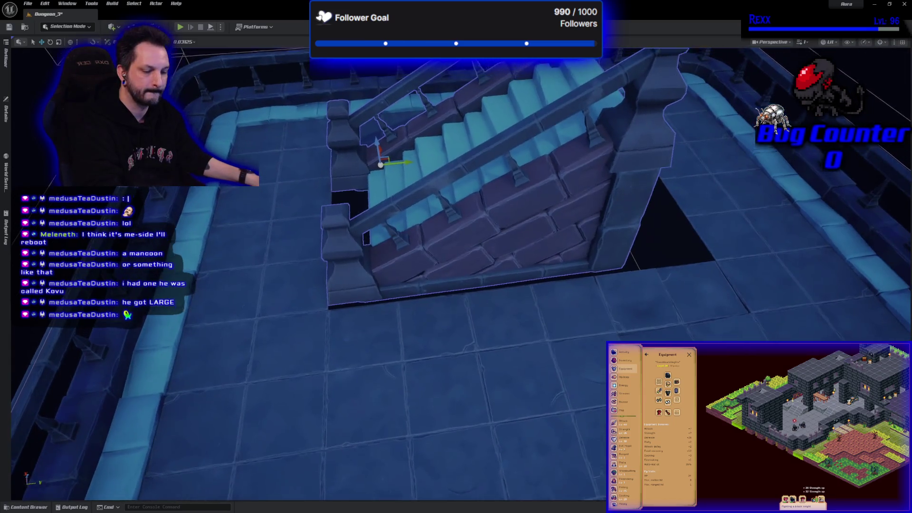
pyautogui.moveTo(484, 240); pyautogui.dragTo(484, 288)
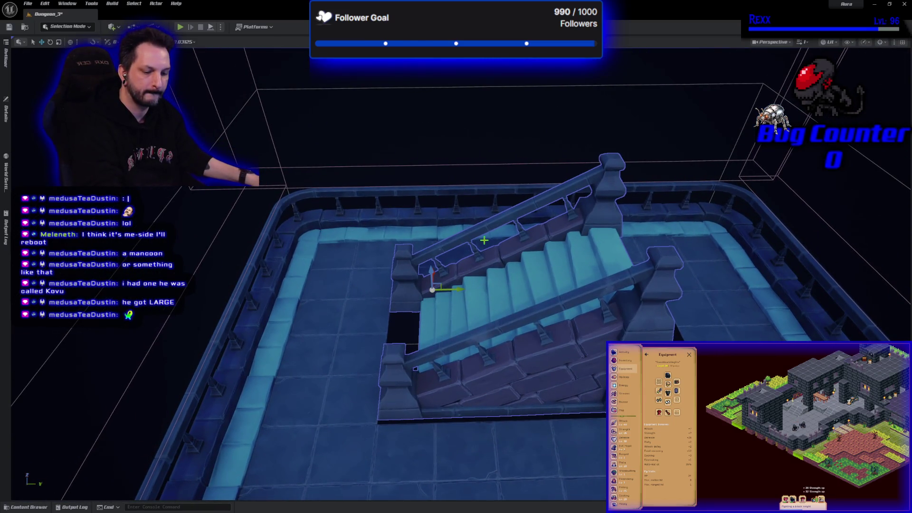
pyautogui.moveTo(484, 240); pyautogui.dragTo(359, 244)
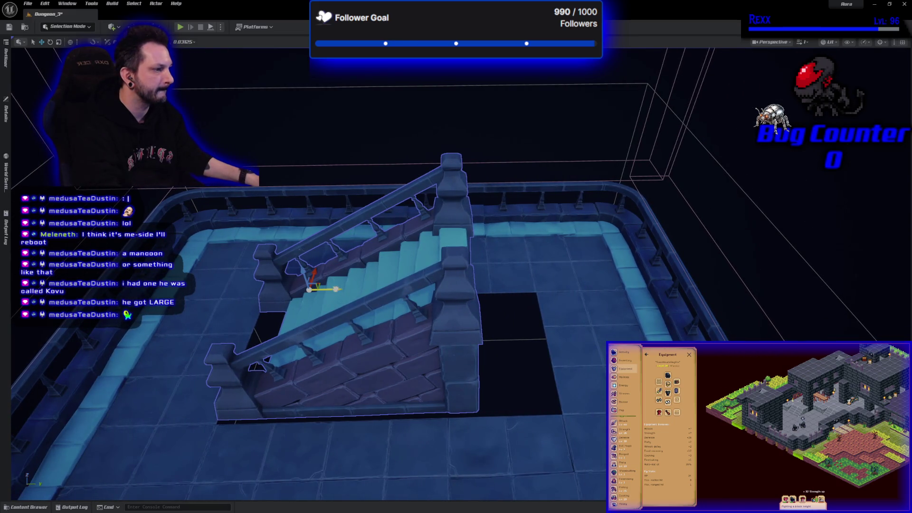
pyautogui.moveTo(336, 288)
pyautogui.mouseDown()
pyautogui.moveTo(401, 291)
pyautogui.moveTo(375, 283)
pyautogui.moveTo(438, 262)
pyautogui.moveTo(427, 263)
pyautogui.mouseUp()
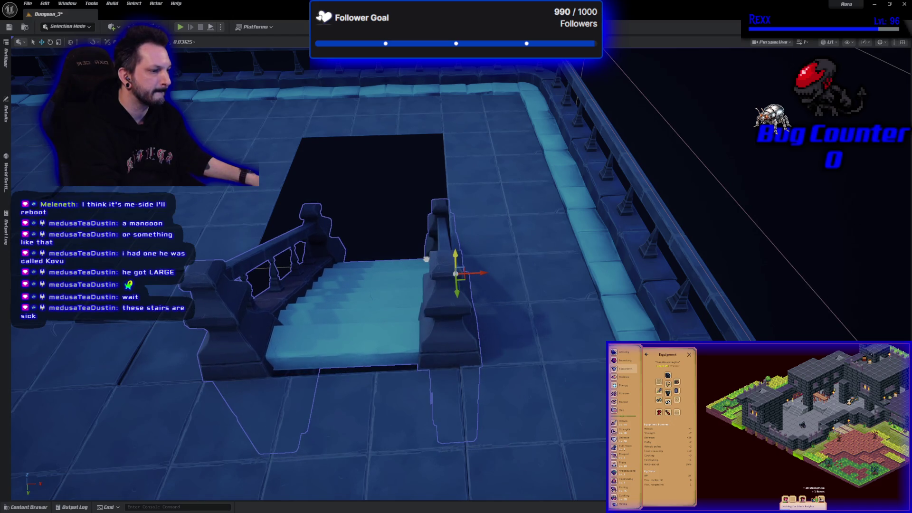
pyautogui.moveTo(364, 401)
pyautogui.mouseDown()
pyautogui.moveTo(364, 342)
pyautogui.moveTo(364, 437)
pyautogui.moveTo(364, 418)
pyautogui.moveTo(328, 413)
pyautogui.mouseUp()
pyautogui.moveTo(285, 330); pyautogui.dragTo(264, 330)
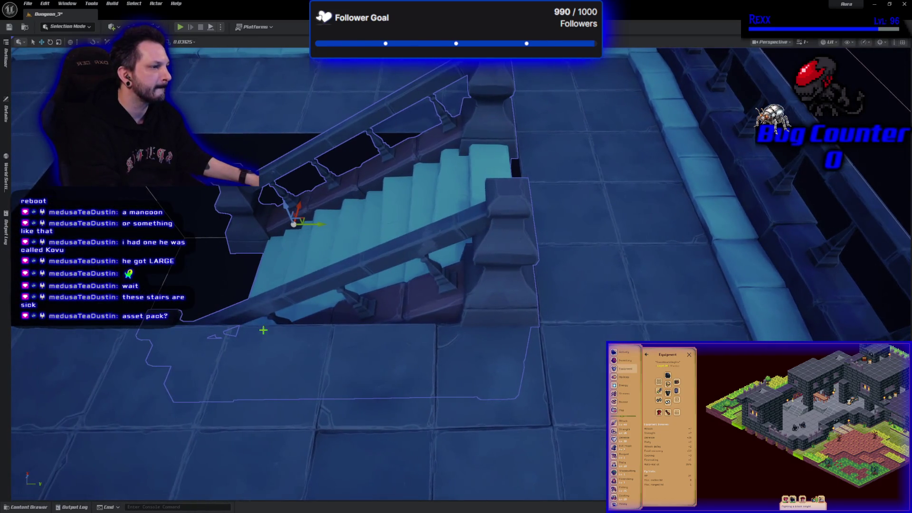
pyautogui.scroll(3, 361, 190)
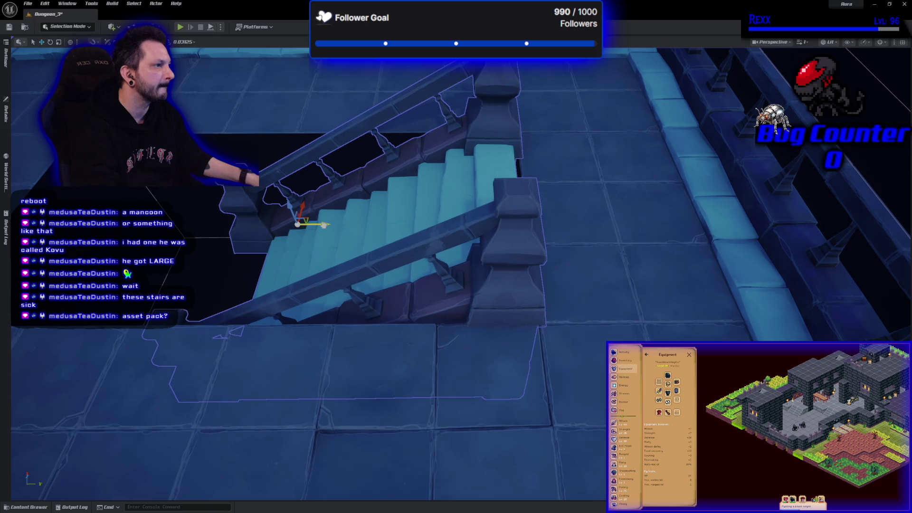
pyautogui.moveTo(572, 336)
pyautogui.mouseDown()
pyautogui.moveTo(508, 318)
pyautogui.moveTo(572, 323)
pyautogui.mouseUp()
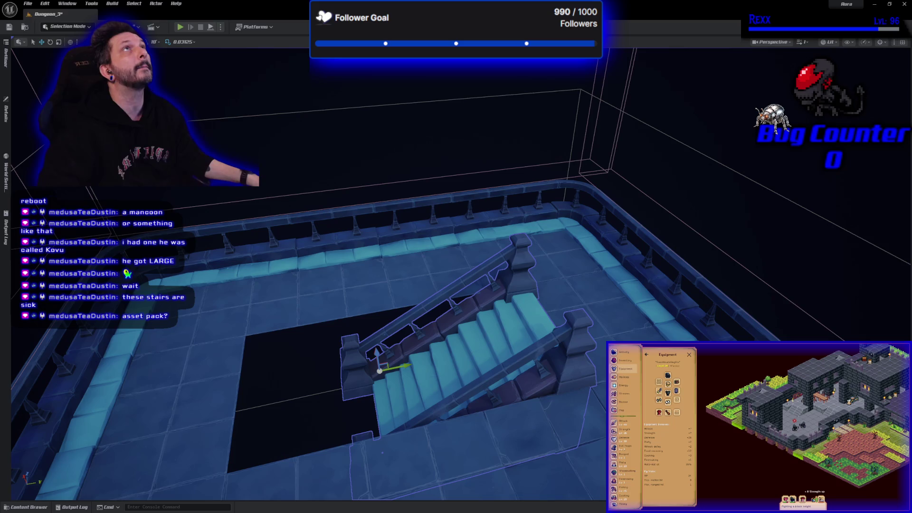
# - Bring up the Udemy course full screen and pause the lecture at 3:35
pyautogui.hotkey('alt', 'Tab')
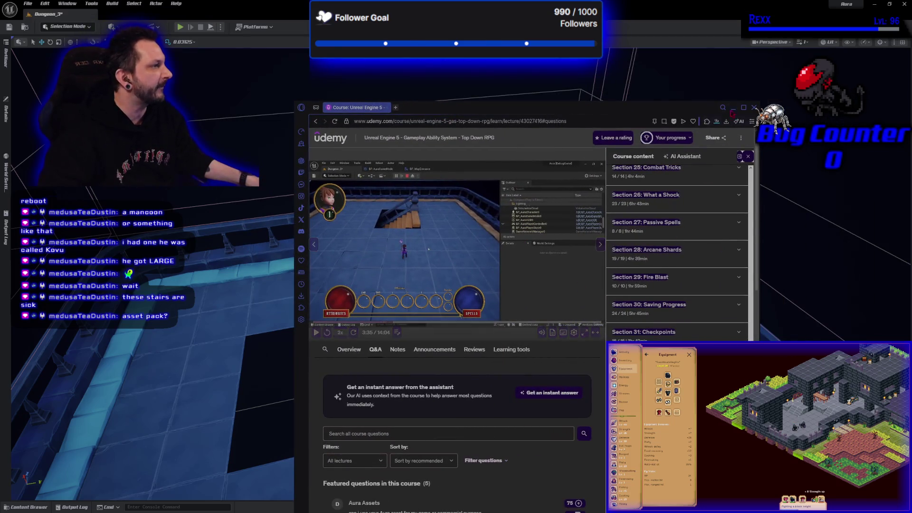
pyautogui.click(744, 107)
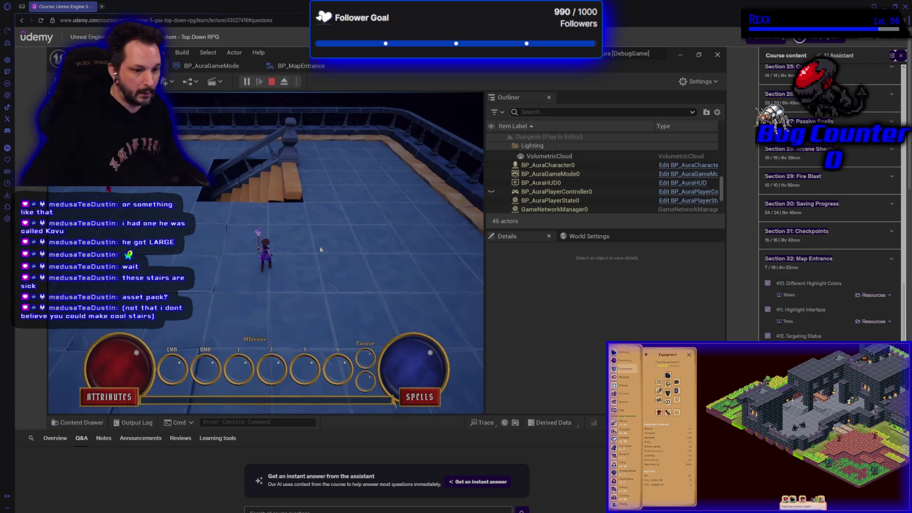
pyautogui.press('space')
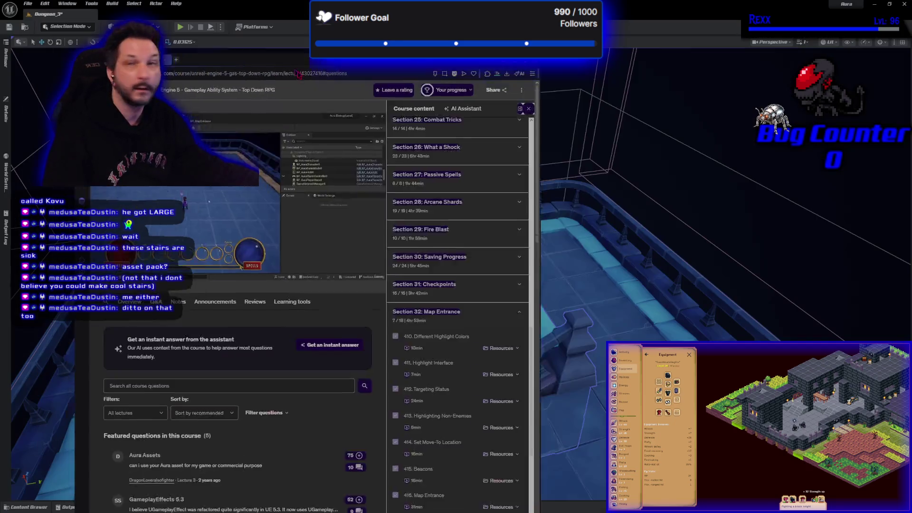
# - Shrink and move the course window aside, then minimise it to reveal the level
pyautogui.moveTo(432, 6)
pyautogui.mouseDown()
pyautogui.moveTo(296, 75)
pyautogui.moveTo(546, 178)
pyautogui.moveTo(551, 190)
pyautogui.mouseUp()
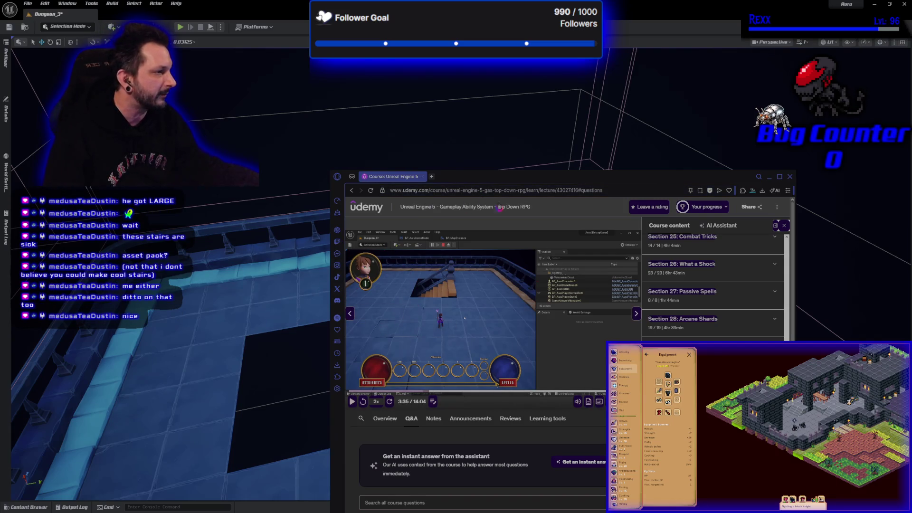
pyautogui.moveTo(618, 176); pyautogui.dragTo(514, 95)
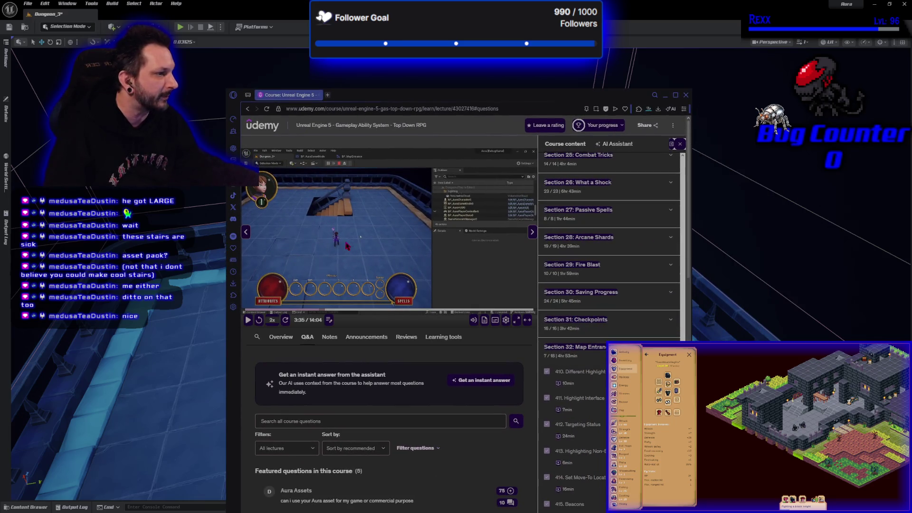
pyautogui.press('super+Down')
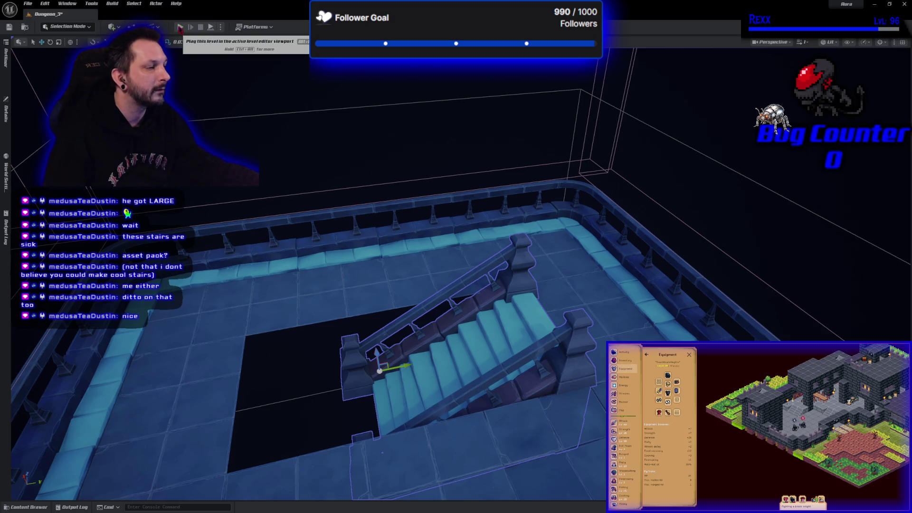
# - Play the Dungeon_3 level, walk the character, and eject from her with F8
pyautogui.click(179, 27)
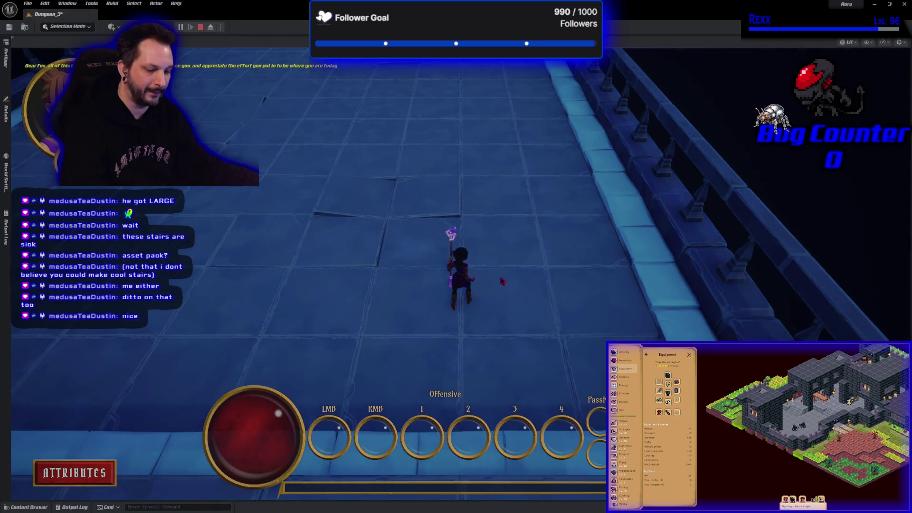
pyautogui.click(508, 273)
pyautogui.press('F8')
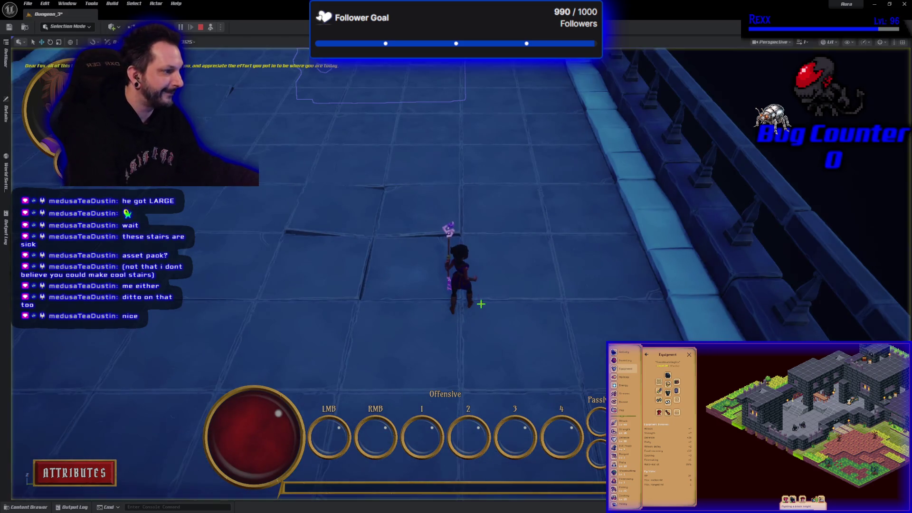
# - Focus the free camera on the character and orbit round to her front
pyautogui.press('f')
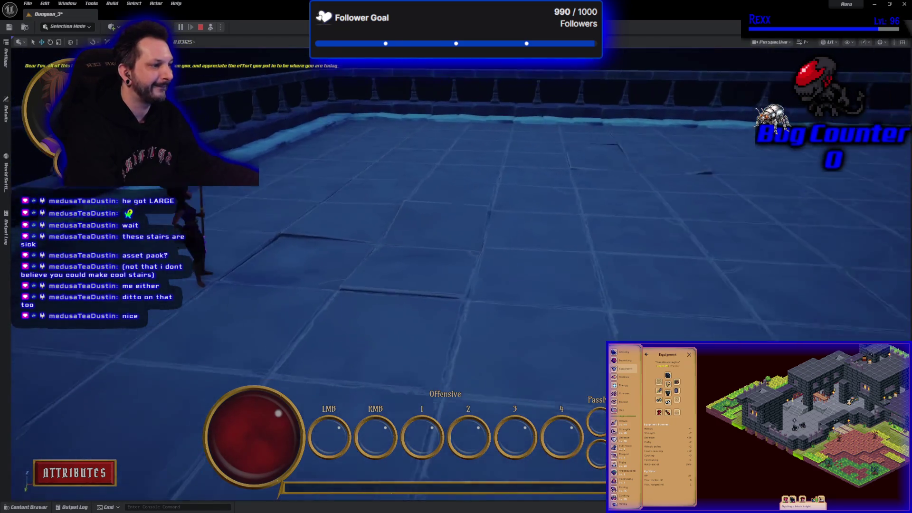
pyautogui.scroll(-2, 456, 256)
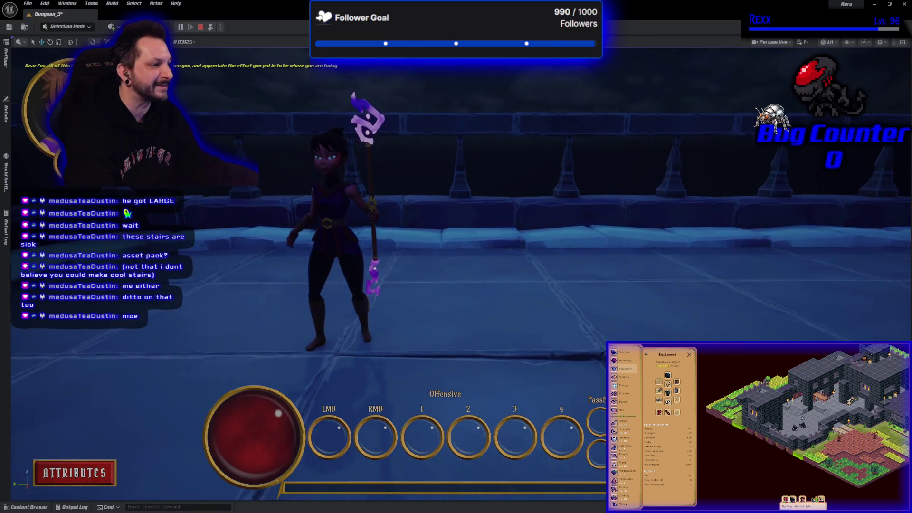
pyautogui.moveTo(361, 302); pyautogui.dragTo(481, 303)
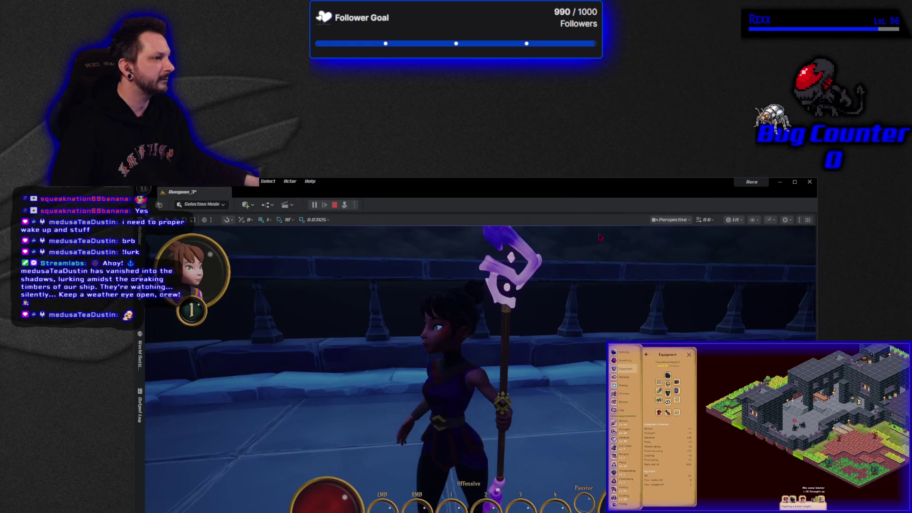
pyautogui.moveTo(536, 188)
pyautogui.mouseDown()
pyautogui.moveTo(470, 503)
pyautogui.moveTo(461, 508)
pyautogui.moveTo(454, 480)
pyautogui.mouseUp()
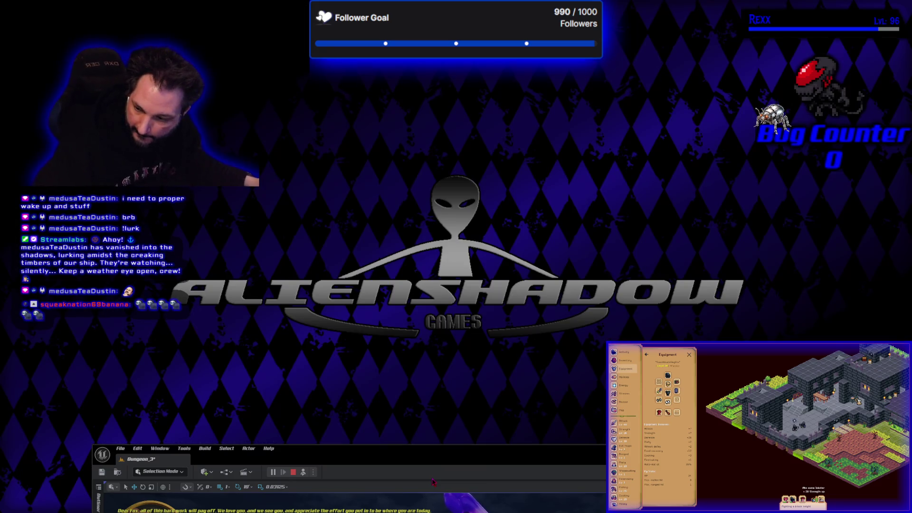
# - Glance at LoadScreenSaveGame.h in Rider, then return to the editor and maximise its window
pyautogui.moveTo(425, 449); pyautogui.dragTo(428, 7)
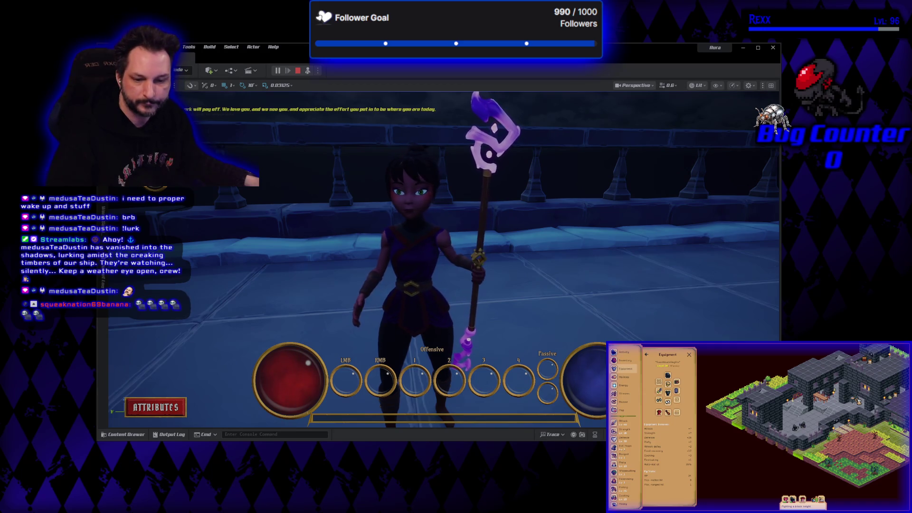
pyautogui.hotkey('alt', 'Tab')
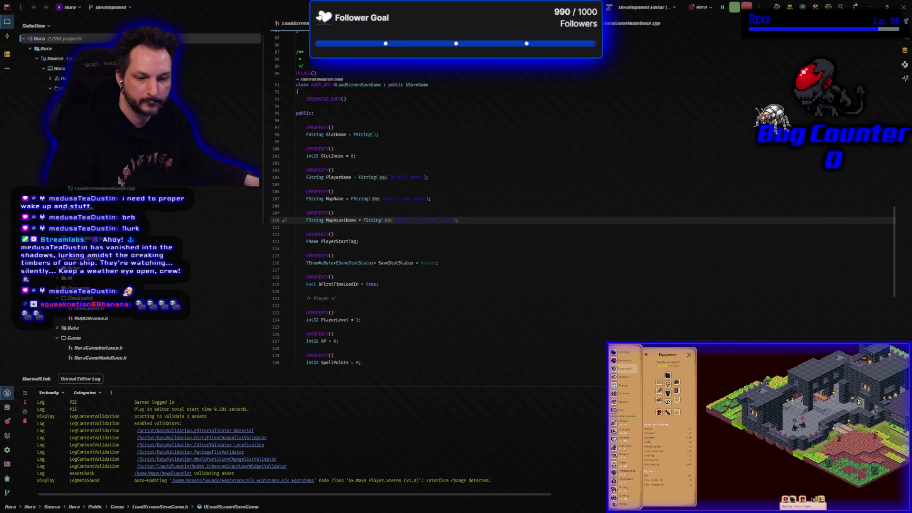
pyautogui.hotkey('alt', 'Tab')
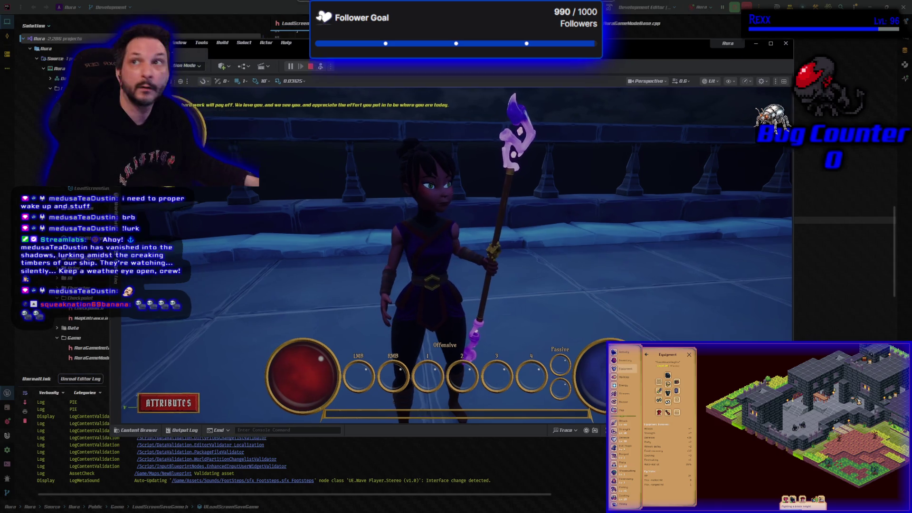
pyautogui.moveTo(567, 50)
pyautogui.mouseDown()
pyautogui.moveTo(542, 47)
pyautogui.moveTo(523, 87)
pyautogui.moveTo(545, 69)
pyautogui.mouseUp()
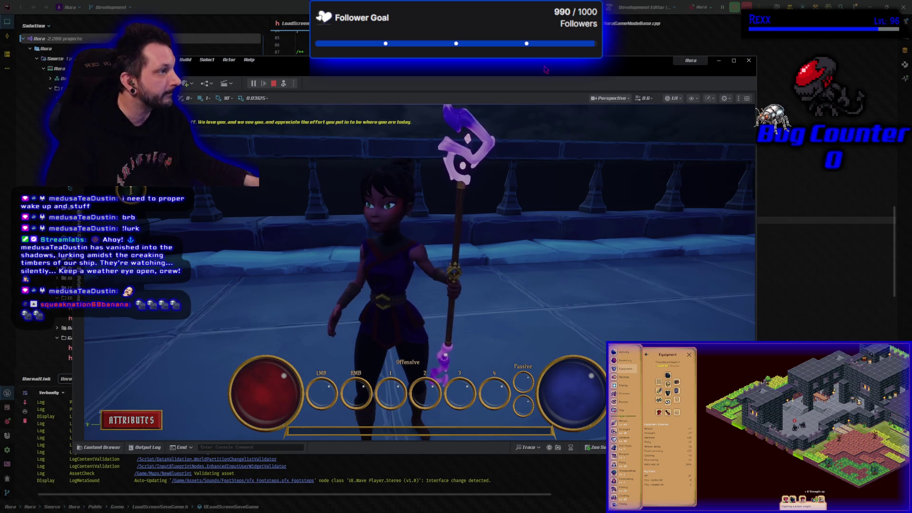
pyautogui.doubleClick(545, 69)
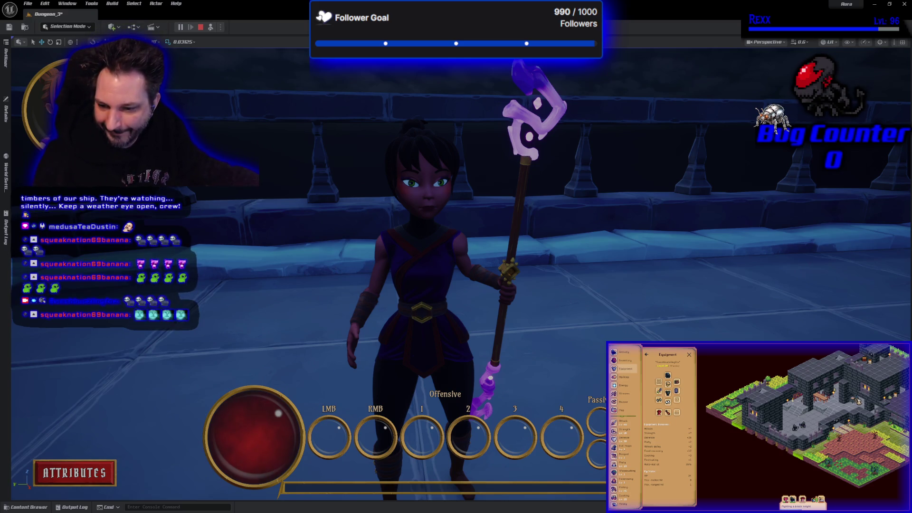
# - Switch to the StreamElements media-request page showing the six-video queue
pyautogui.hotkey('alt', 'Tab')
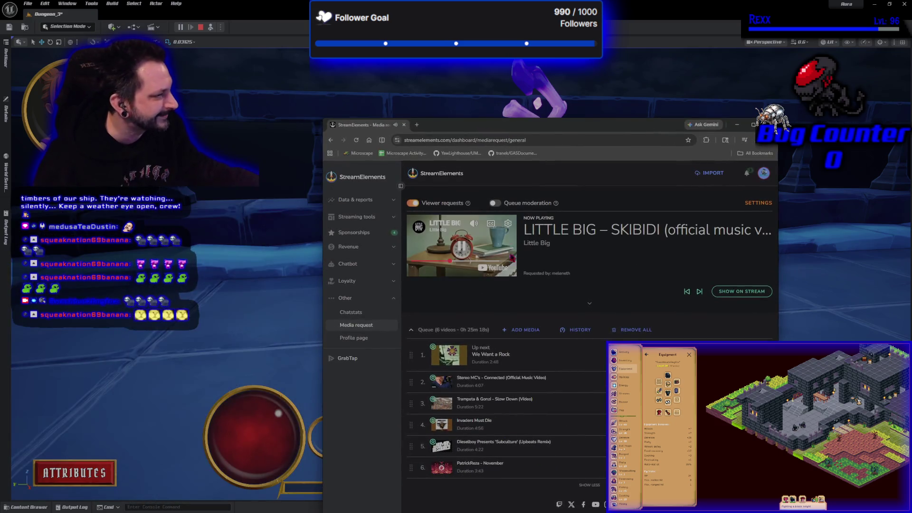
# - Expand the now-playing request into the large player, reposition the window, and hide it
pyautogui.click(589, 305)
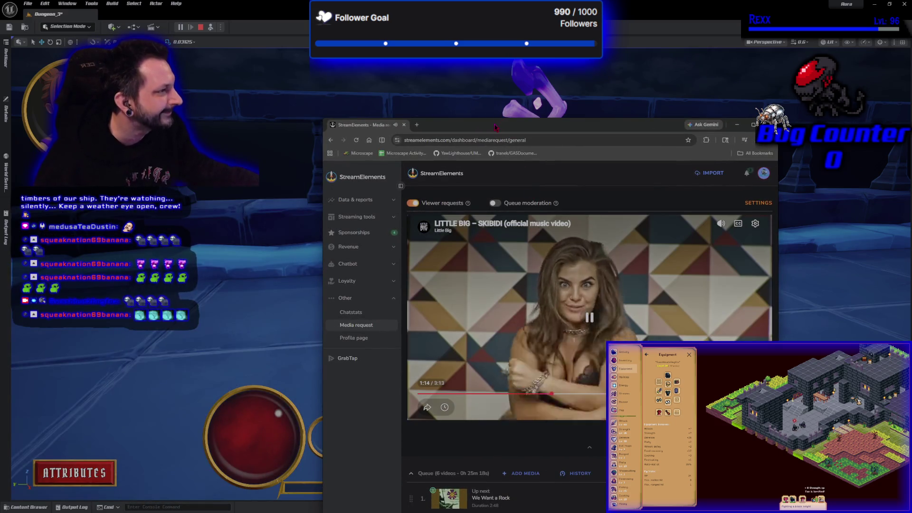
pyautogui.moveTo(492, 128); pyautogui.dragTo(353, 98)
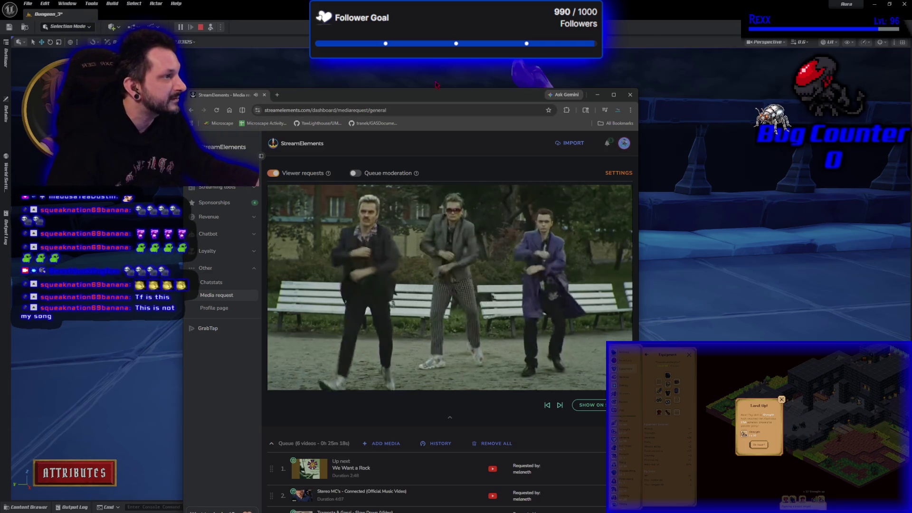
pyautogui.hotkey('alt', 'Tab')
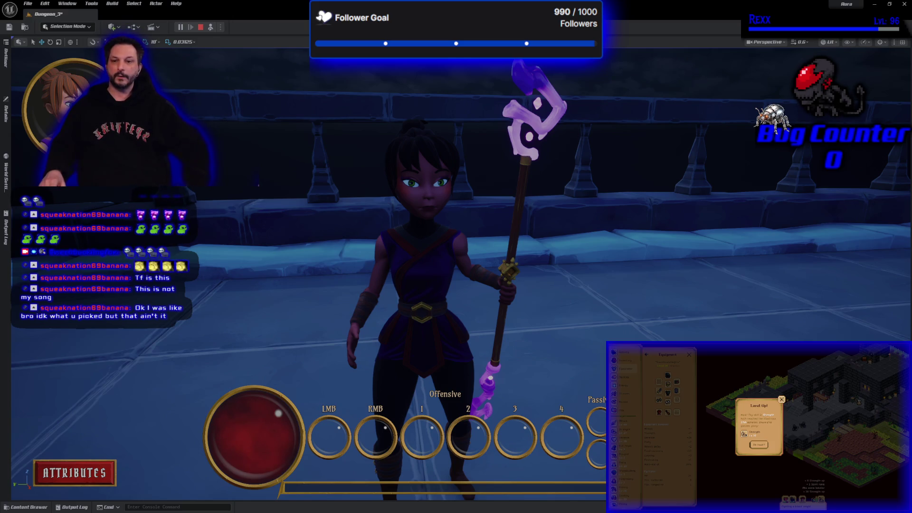
# - Bring the media-request page back, move it up and left, then hide it again
pyautogui.hotkey('alt', 'Tab')
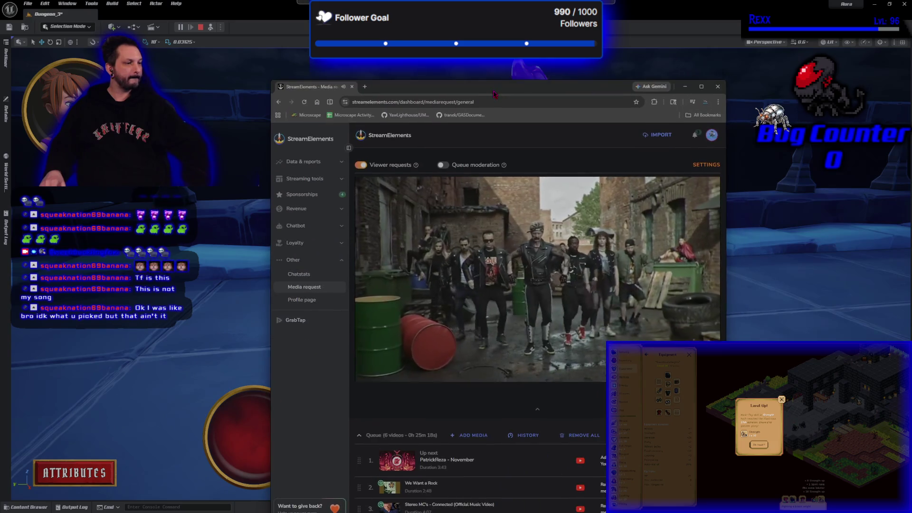
pyautogui.moveTo(492, 70); pyautogui.dragTo(462, 46)
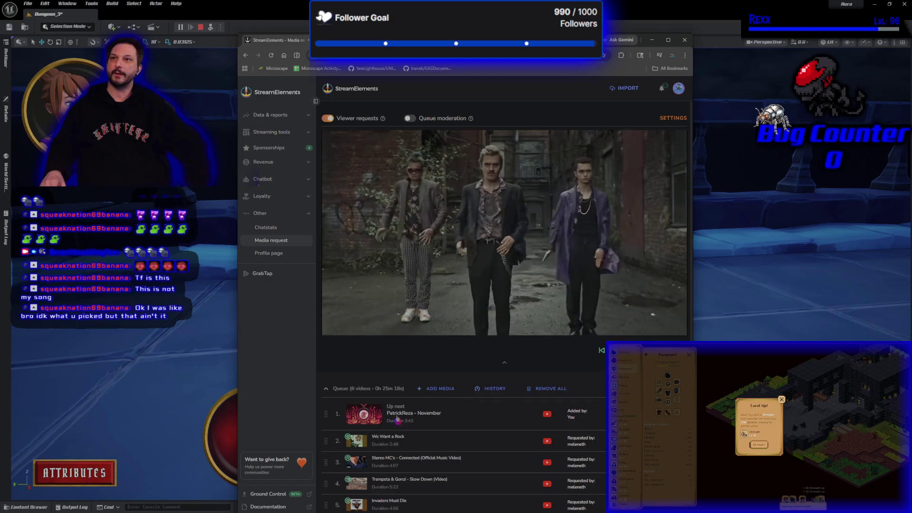
pyautogui.hotkey('alt', 'Tab')
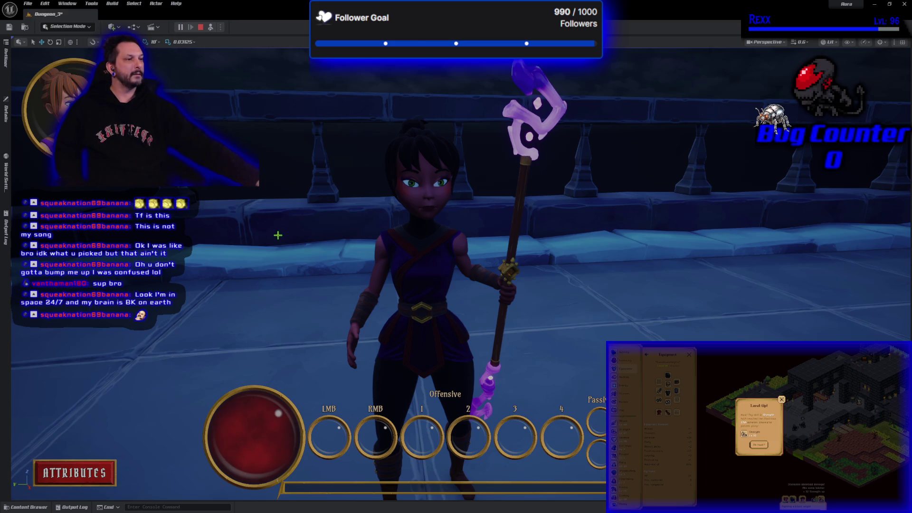
# - Stop the Play In Editor session from the toolbar
pyautogui.click(202, 27)
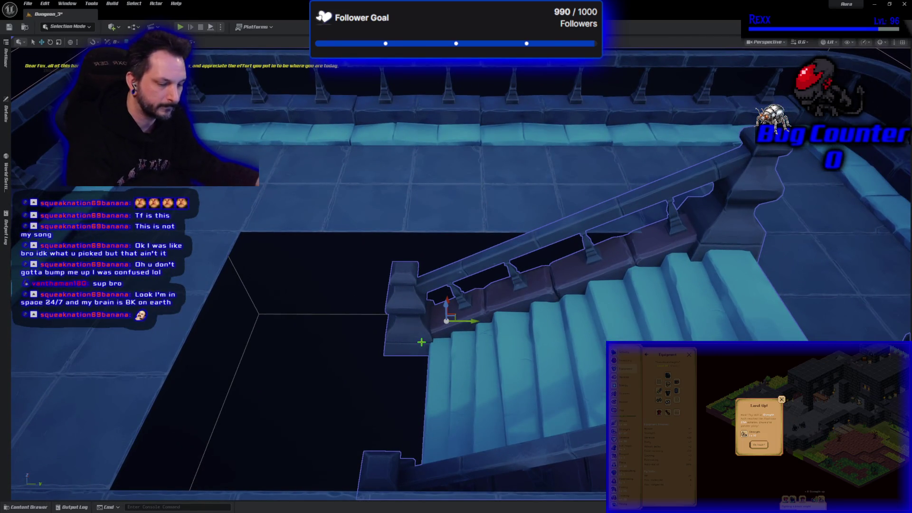
# - Slide the railed staircase sideways along its Y axis to line up with the floor gap
pyautogui.moveTo(447, 327)
pyautogui.mouseDown()
pyautogui.moveTo(204, 323)
pyautogui.moveTo(207, 363)
pyautogui.mouseUp()
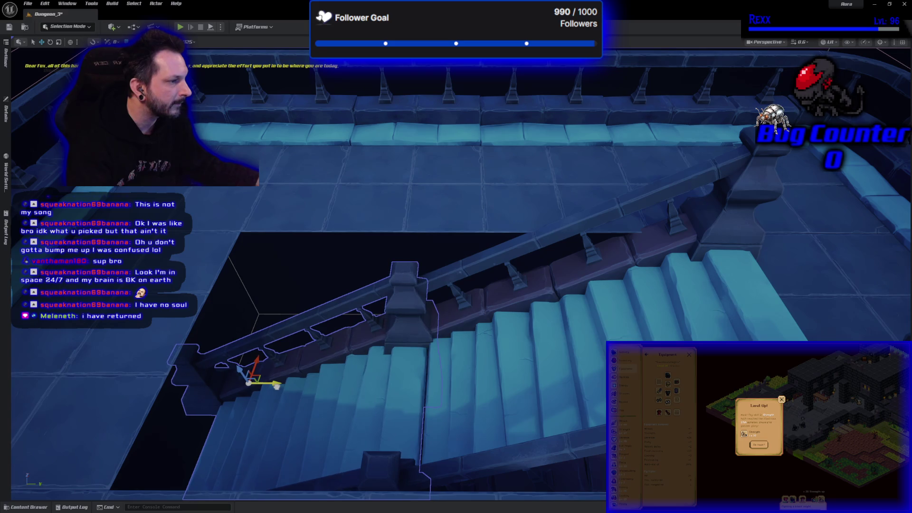
pyautogui.moveTo(277, 365)
pyautogui.mouseDown()
pyautogui.moveTo(277, 259)
pyautogui.moveTo(191, 238)
pyautogui.mouseUp()
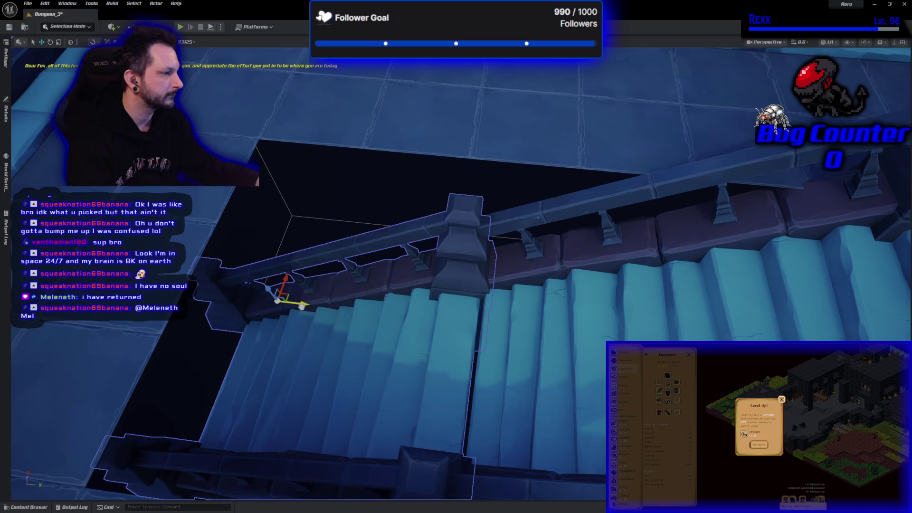
pyautogui.moveTo(301, 307)
pyautogui.mouseDown()
pyautogui.moveTo(311, 318)
pyautogui.moveTo(298, 308)
pyautogui.moveTo(320, 309)
pyautogui.moveTo(298, 314)
pyautogui.mouseUp()
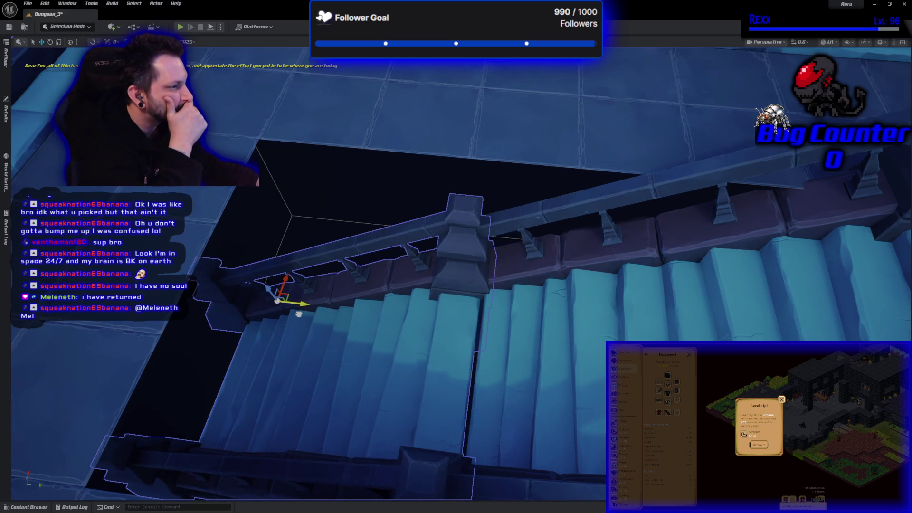
pyautogui.click(26, 507)
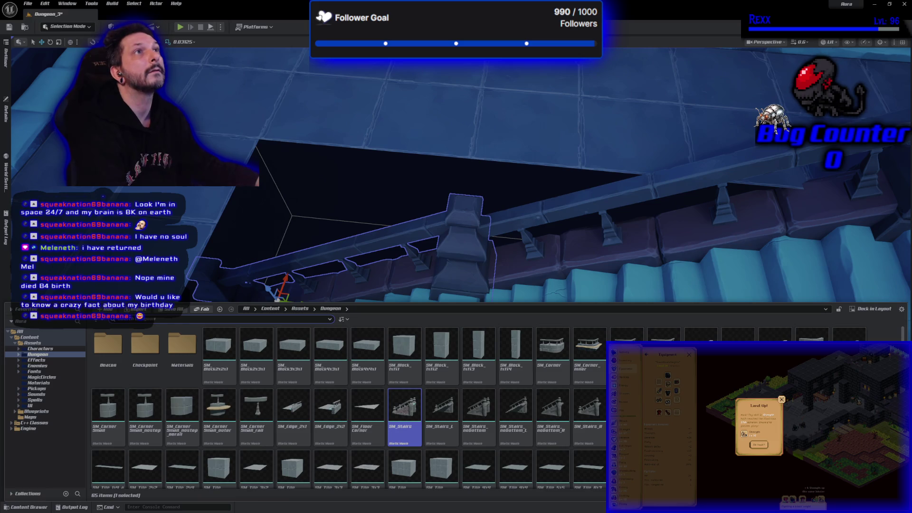
pyautogui.click(319, 256)
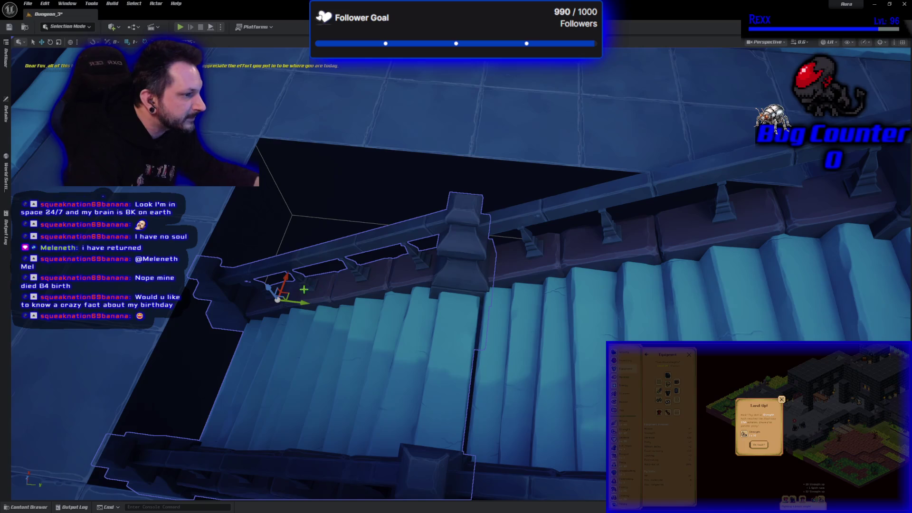
pyautogui.moveTo(272, 290)
pyautogui.mouseDown()
pyautogui.moveTo(269, 305)
pyautogui.moveTo(221, 319)
pyautogui.moveTo(92, 335)
pyautogui.mouseUp()
# - Frame the staircase, nudge it slightly into the floor opening, then deselect it
pyautogui.press('f')
pyautogui.moveTo(380, 307); pyautogui.dragTo(376, 309)
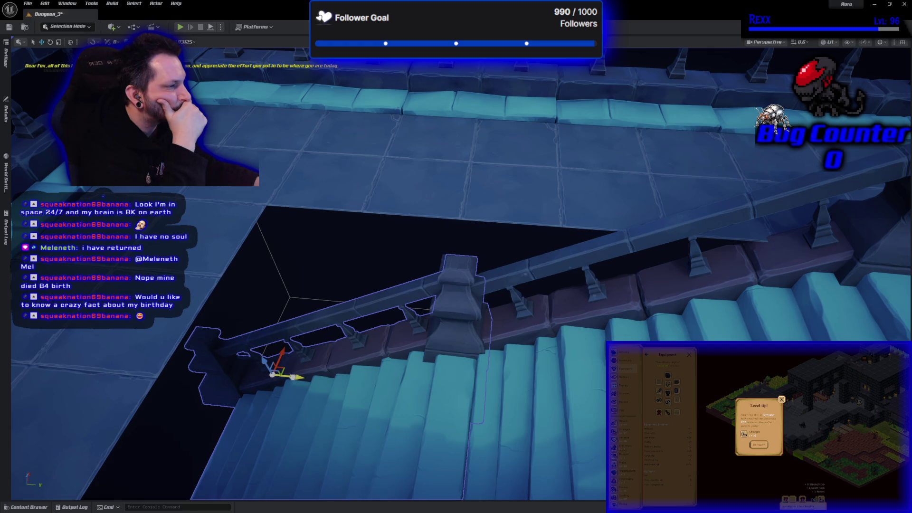
pyautogui.press('Escape')
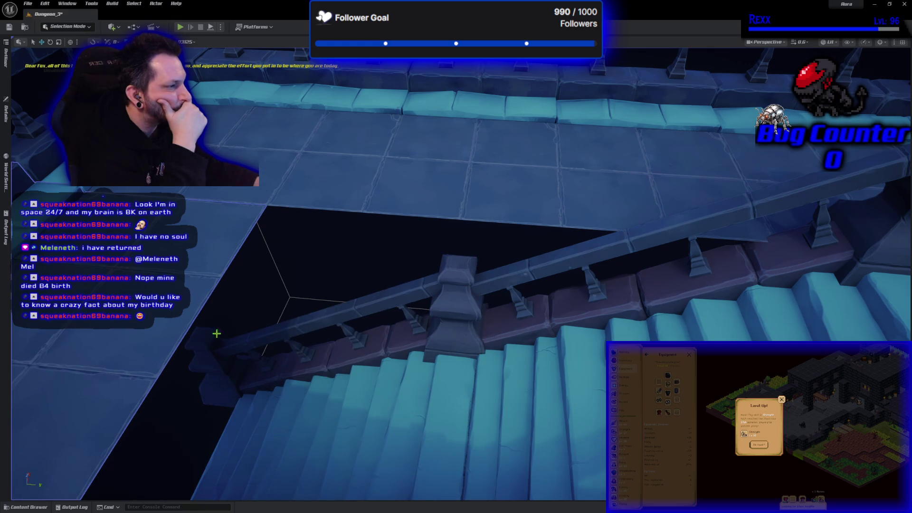
pyautogui.moveTo(362, 417)
pyautogui.mouseDown()
pyautogui.moveTo(366, 347)
pyautogui.moveTo(512, 346)
pyautogui.moveTo(512, 295)
pyautogui.moveTo(468, 386)
pyautogui.mouseUp()
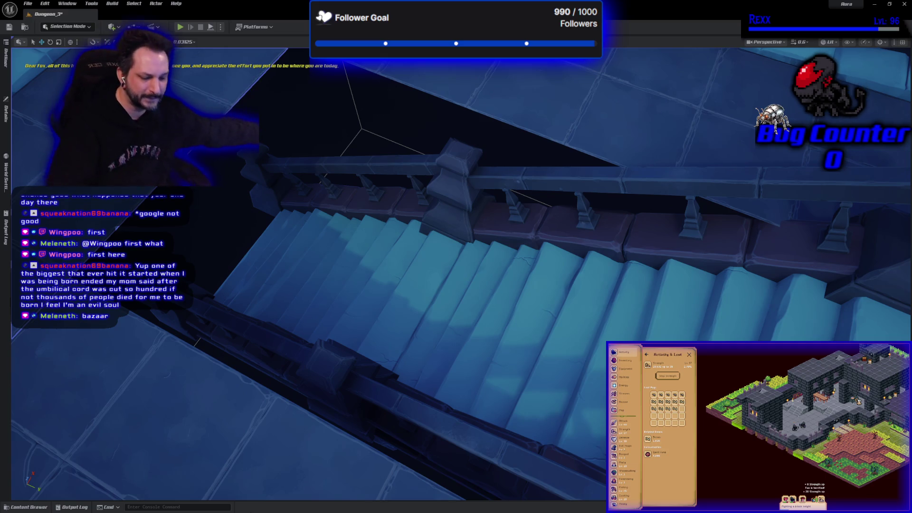
pyautogui.moveTo(265, 444); pyautogui.dragTo(264, 479)
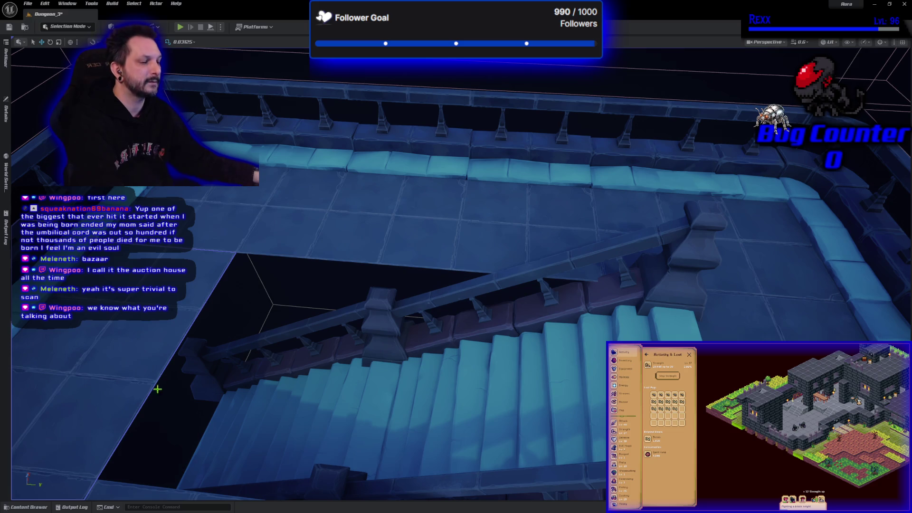
pyautogui.scroll(3, 456, 285)
pyautogui.scroll(3, 456, 237)
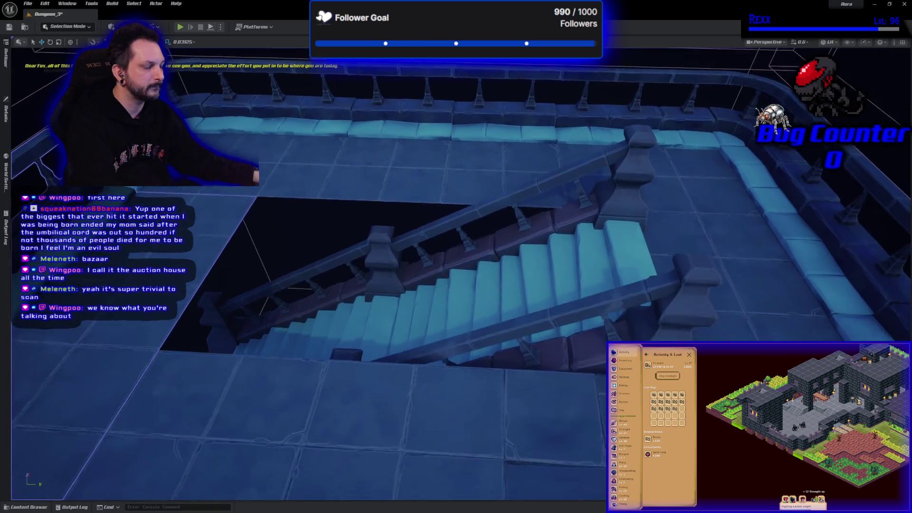
# - Place an SM_Wall_4x2 wall piece from the Content Drawer into the level
pyautogui.click(27, 507)
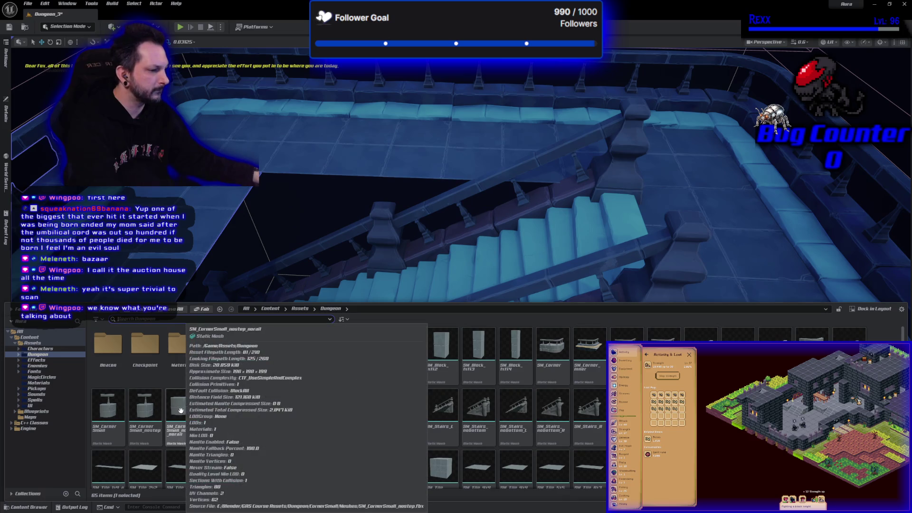
pyautogui.scroll(-1, 426, 429)
pyautogui.scroll(-1, 426, 429)
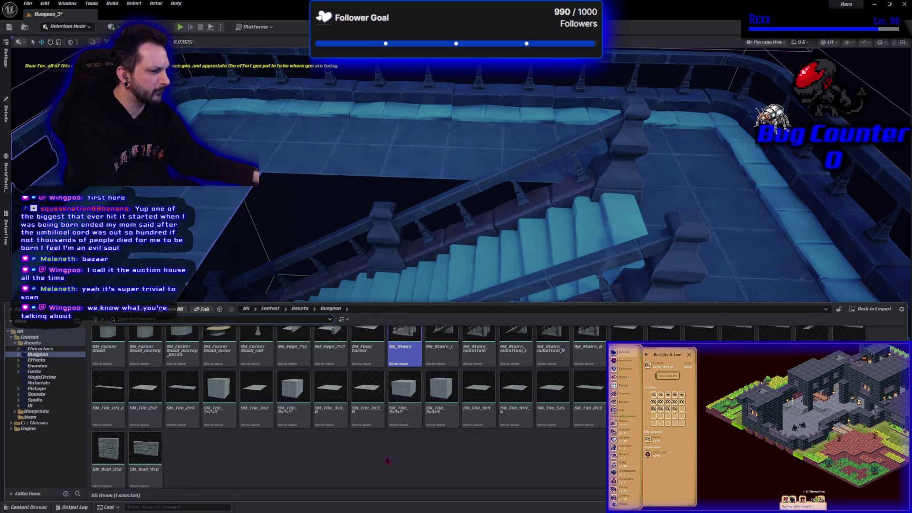
pyautogui.click(323, 479)
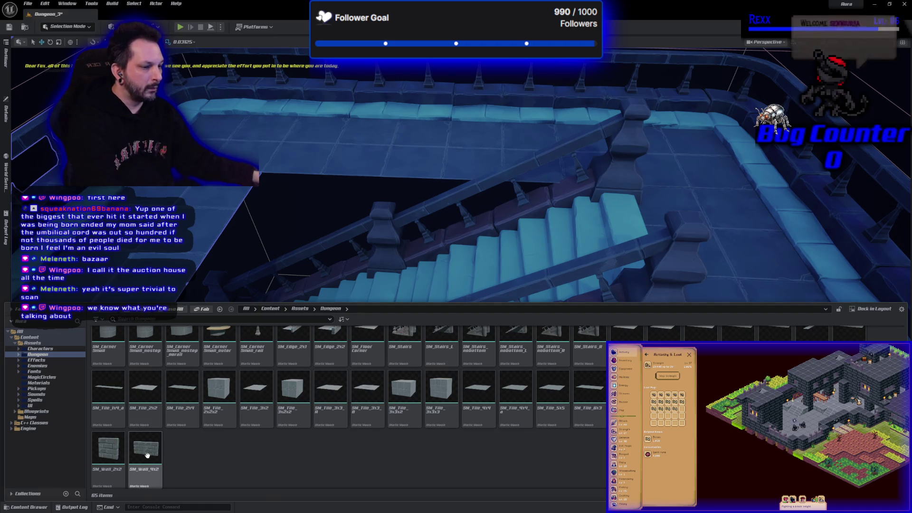
pyautogui.moveTo(148, 455)
pyautogui.mouseDown()
pyautogui.moveTo(285, 214)
pyautogui.moveTo(109, 446)
pyautogui.mouseUp()
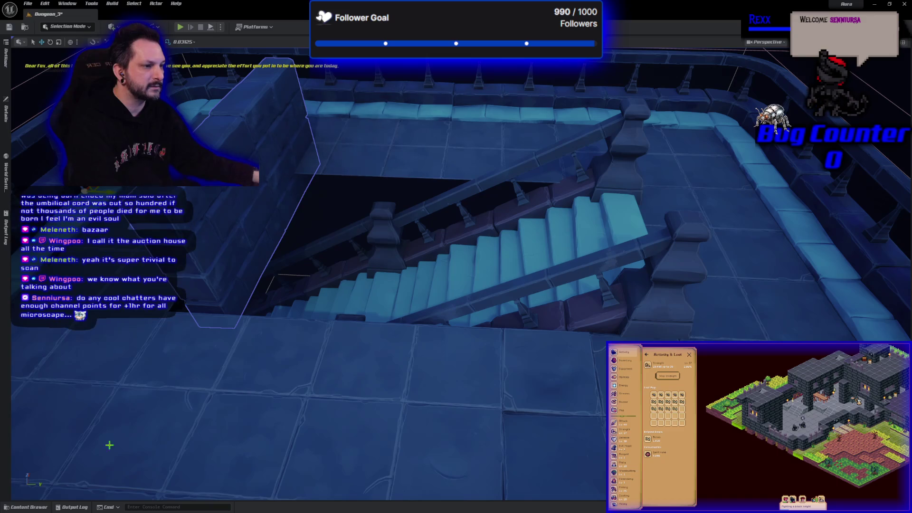
# - Add an SM_Wall_2x2 wall, rotate it -90°, and set it against the stairwell
pyautogui.click(27, 507)
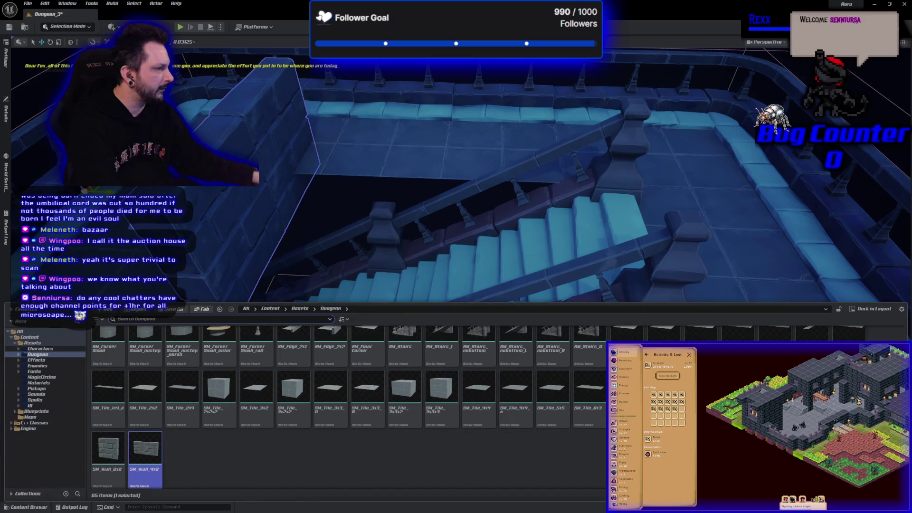
pyautogui.moveTo(109, 449)
pyautogui.mouseDown()
pyautogui.moveTo(190, 338)
pyautogui.moveTo(340, 168)
pyautogui.moveTo(323, 370)
pyautogui.moveTo(276, 425)
pyautogui.mouseUp()
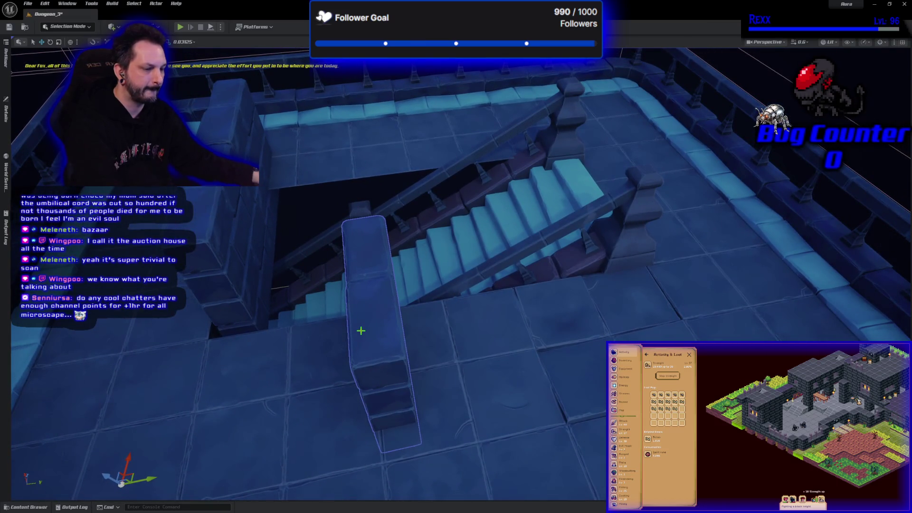
pyautogui.press('e')
pyautogui.moveTo(159, 492); pyautogui.dragTo(76, 494)
pyautogui.press('w')
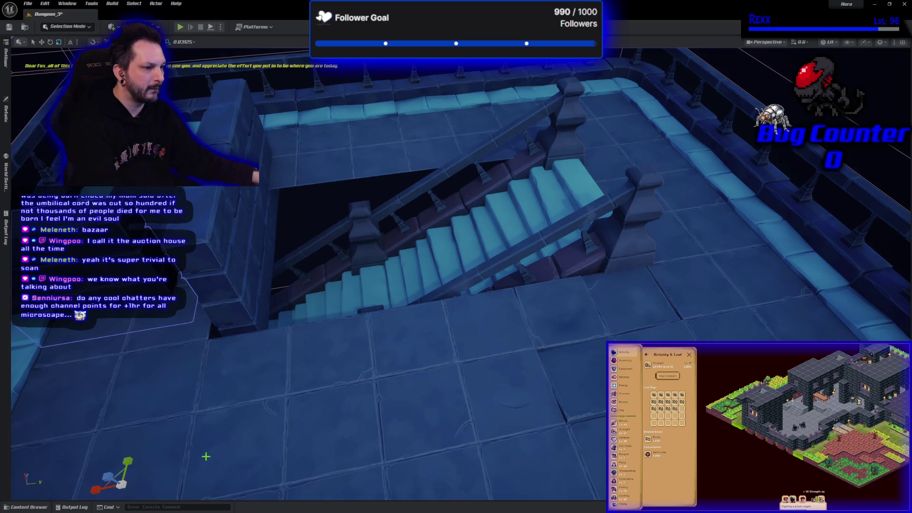
pyautogui.moveTo(134, 481)
pyautogui.mouseDown()
pyautogui.moveTo(356, 456)
pyautogui.moveTo(501, 474)
pyautogui.moveTo(520, 445)
pyautogui.mouseUp()
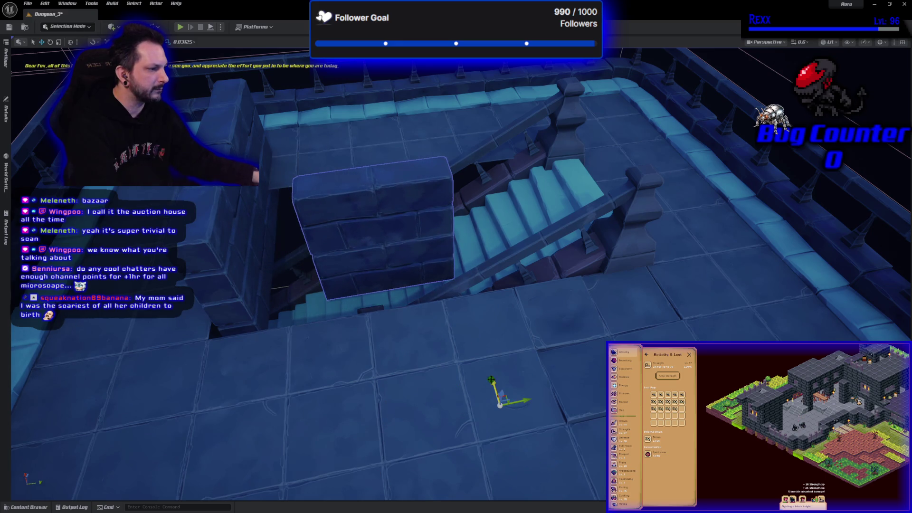
pyautogui.moveTo(492, 381)
pyautogui.mouseDown()
pyautogui.moveTo(506, 475)
pyautogui.moveTo(385, 265)
pyautogui.mouseUp()
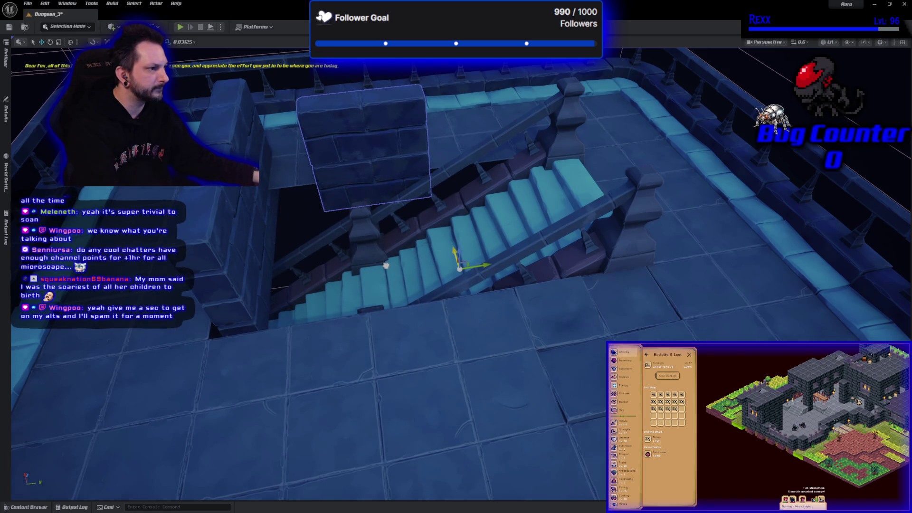
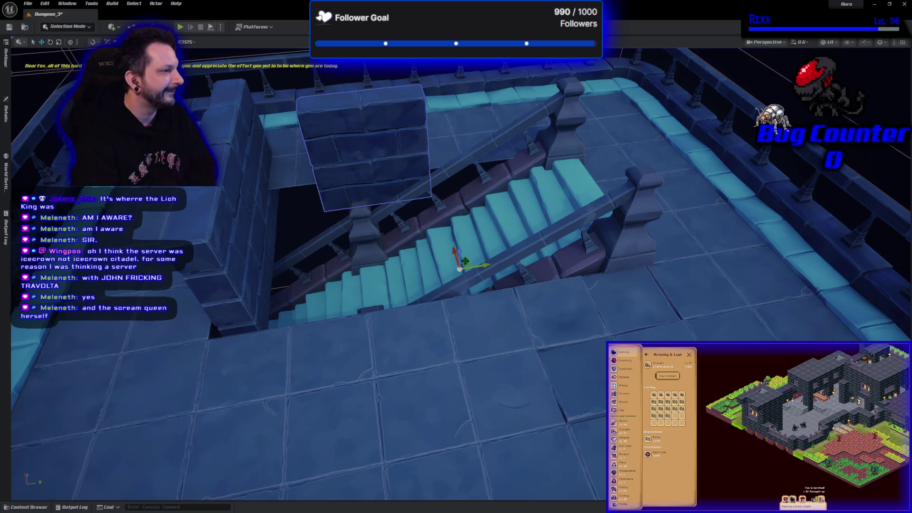
# - Lower the stone wall block along Z over the stairwell, then raise it slightly
pyautogui.moveTo(455, 252)
pyautogui.mouseDown()
pyautogui.moveTo(449, 342)
pyautogui.moveTo(427, 268)
pyautogui.mouseUp()
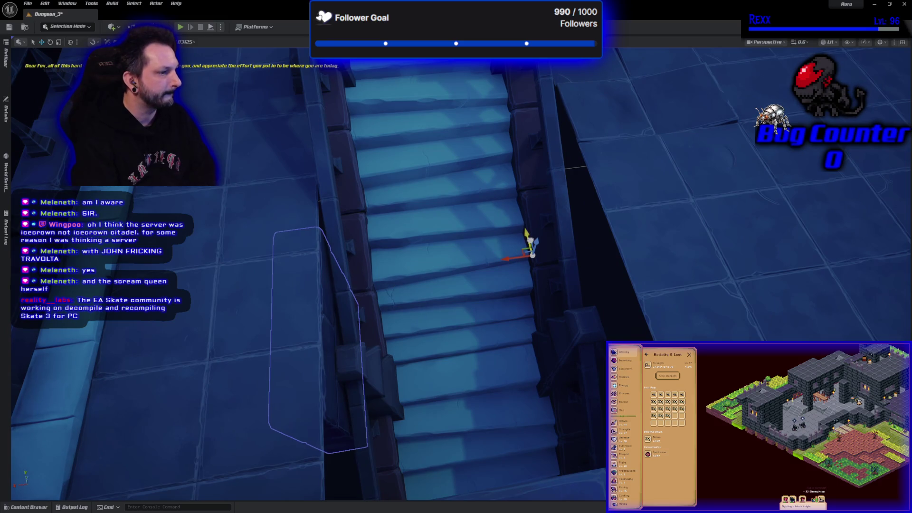
pyautogui.moveTo(529, 243)
pyautogui.mouseDown()
pyautogui.moveTo(527, 234)
pyautogui.moveTo(517, 250)
pyautogui.moveTo(528, 234)
pyautogui.moveTo(530, 243)
pyautogui.moveTo(513, 240)
pyautogui.moveTo(488, 214)
pyautogui.moveTo(470, 251)
pyautogui.moveTo(415, 275)
pyautogui.mouseUp()
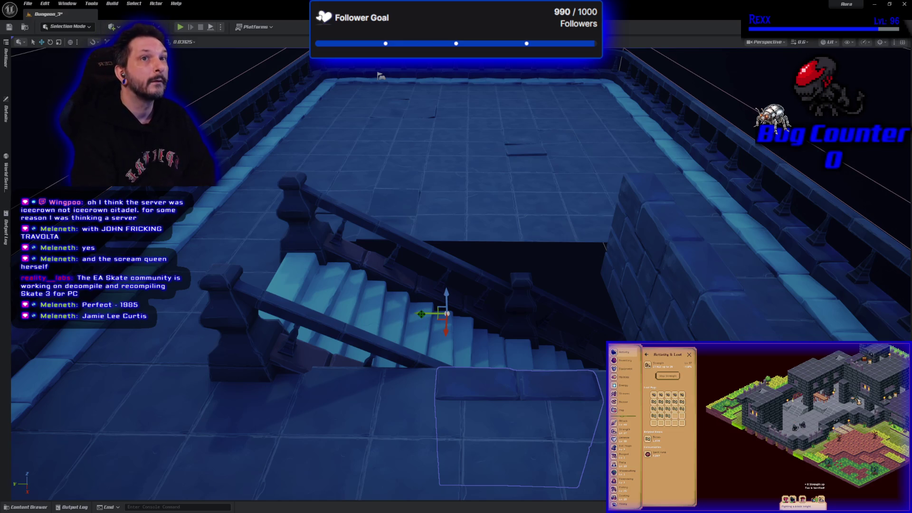
# - Slide the floor piece along Y into place beside the stair opening
pyautogui.moveTo(422, 314); pyautogui.dragTo(242, 312)
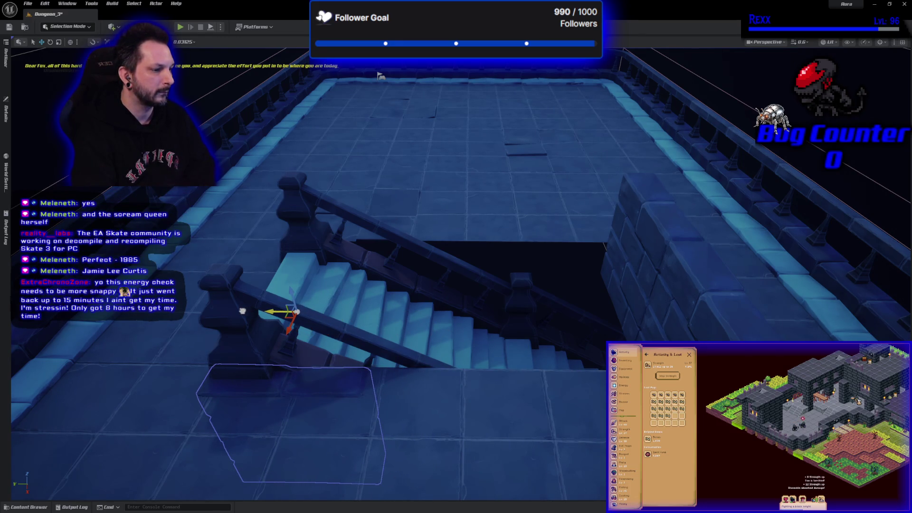
pyautogui.moveTo(234, 387)
pyautogui.mouseDown()
pyautogui.moveTo(231, 349)
pyautogui.moveTo(243, 393)
pyautogui.mouseUp()
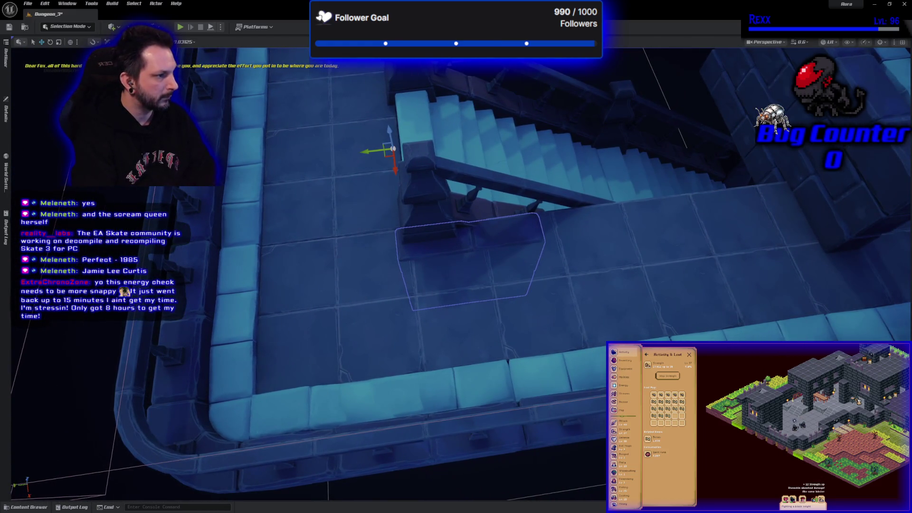
pyautogui.moveTo(363, 155); pyautogui.dragTo(371, 153)
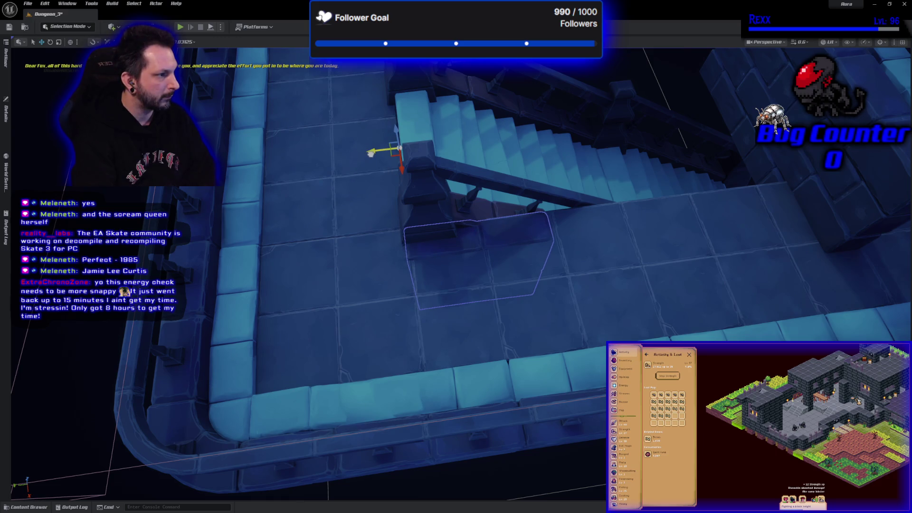
# - Rotate the large stone wall block by -90 degrees, then return to the move tool
pyautogui.click(818, 152)
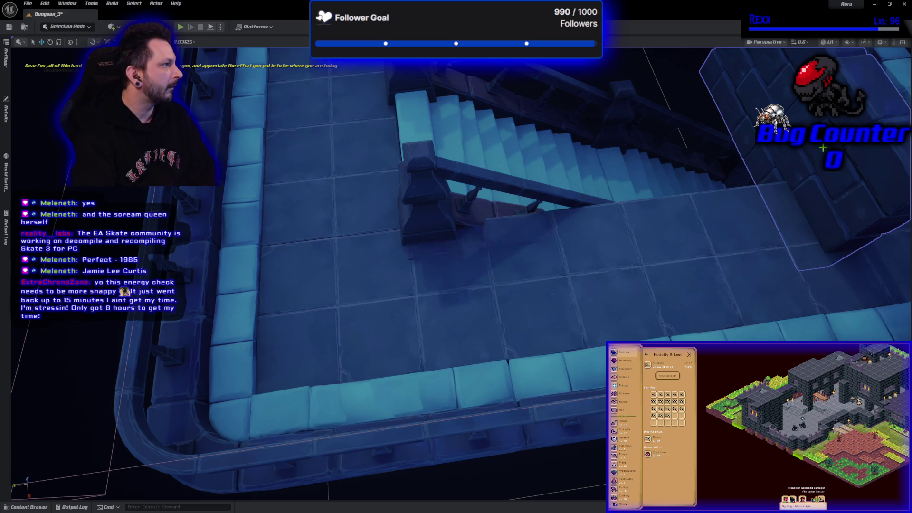
pyautogui.moveTo(734, 214); pyautogui.dragTo(739, 195)
pyautogui.press('e')
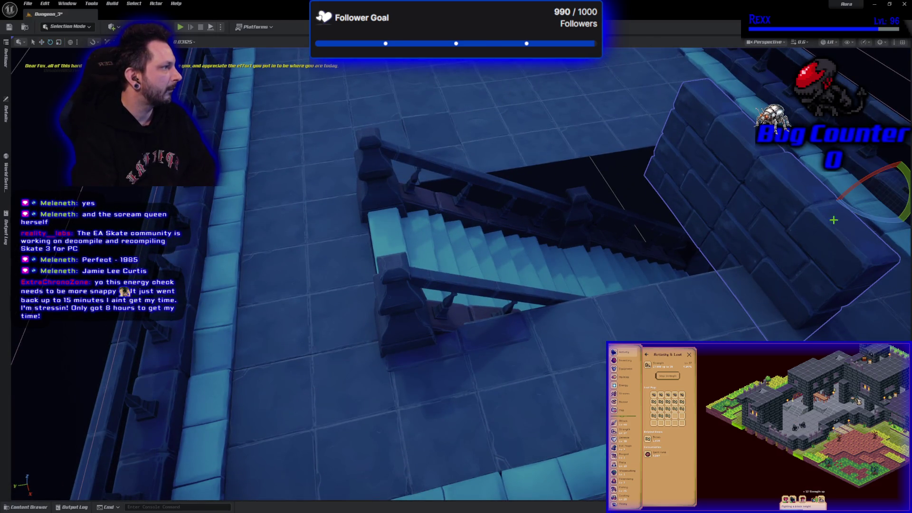
pyautogui.moveTo(852, 205); pyautogui.dragTo(816, 208)
pyautogui.moveTo(520, 226); pyautogui.dragTo(513, 224)
pyautogui.press('w')
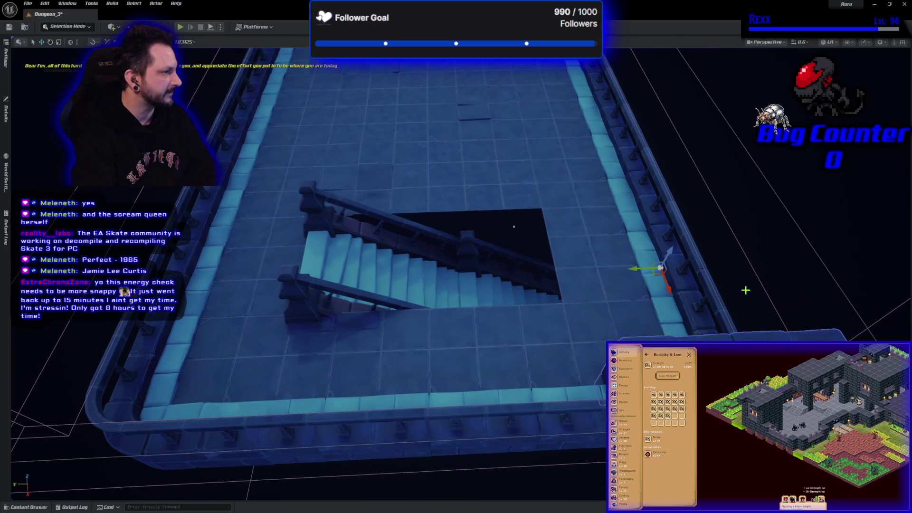
# - Move the rotated stone block along Y and X to line the stairwell's right edge
pyautogui.moveTo(649, 268)
pyautogui.mouseDown()
pyautogui.moveTo(456, 275)
pyautogui.moveTo(465, 285)
pyautogui.moveTo(462, 237)
pyautogui.mouseUp()
pyautogui.moveTo(514, 226)
pyautogui.mouseDown()
pyautogui.moveTo(263, 244)
pyautogui.moveTo(272, 193)
pyautogui.moveTo(450, 299)
pyautogui.mouseUp()
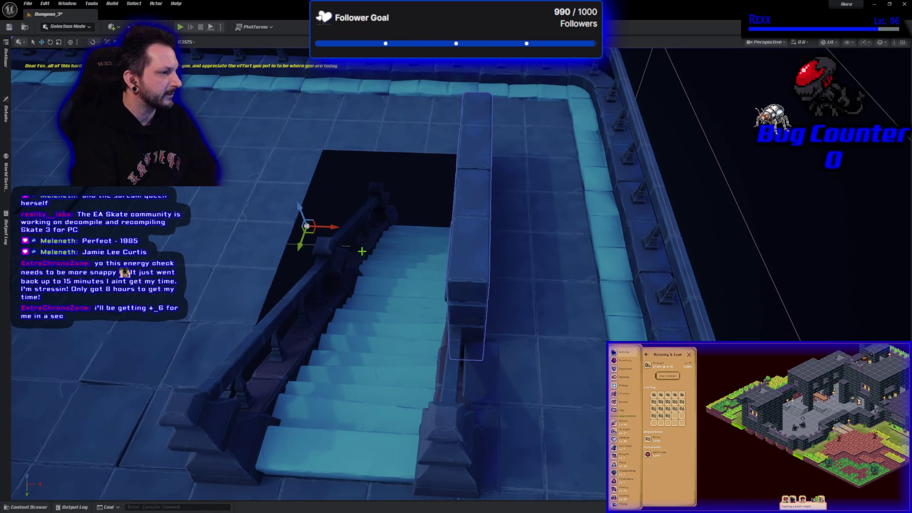
pyautogui.moveTo(337, 231); pyautogui.dragTo(338, 254)
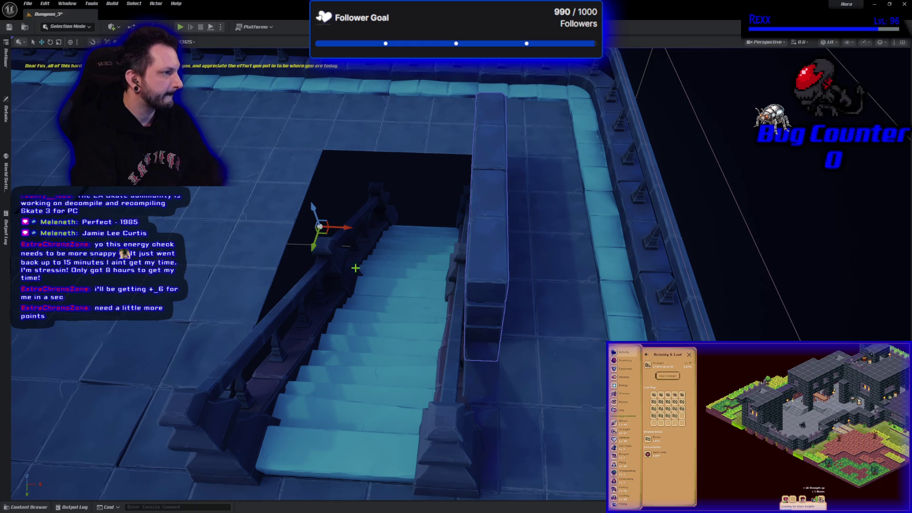
pyautogui.moveTo(311, 219); pyautogui.dragTo(322, 268)
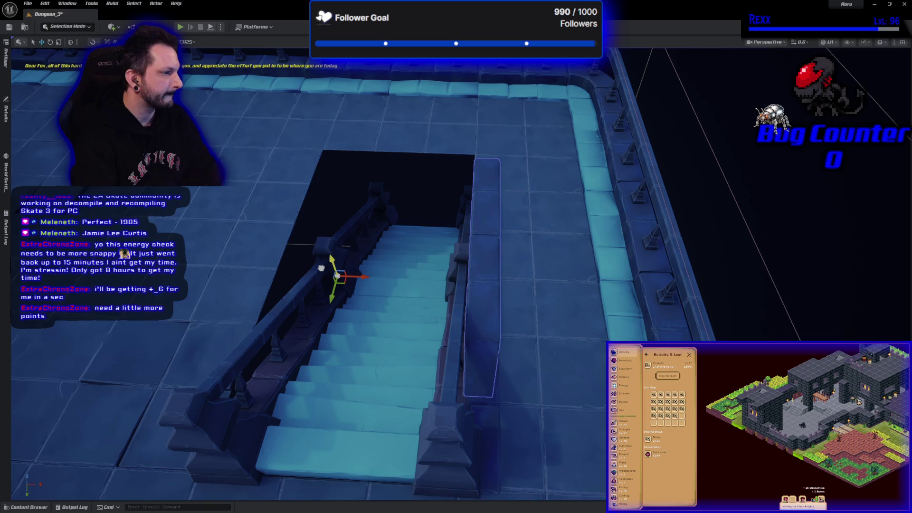
pyautogui.moveTo(379, 287)
pyautogui.mouseDown()
pyautogui.moveTo(309, 285)
pyautogui.moveTo(351, 287)
pyautogui.moveTo(367, 261)
pyautogui.mouseUp()
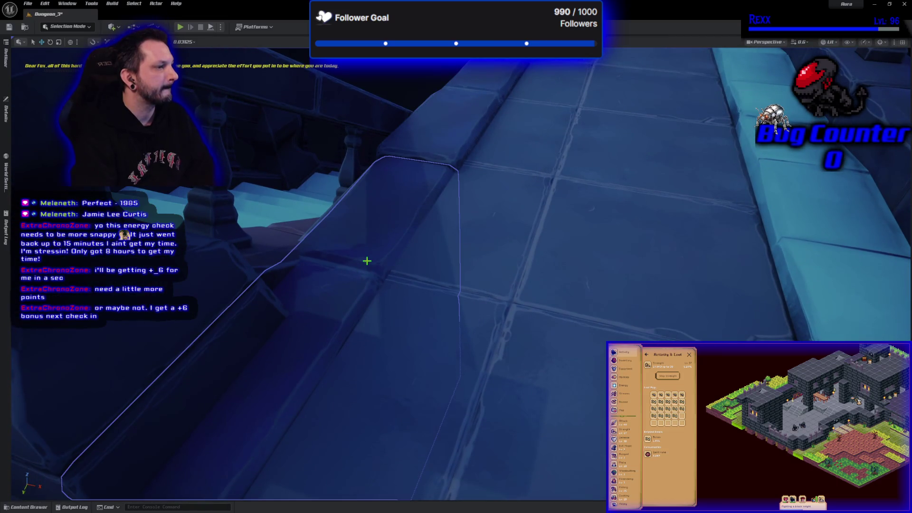